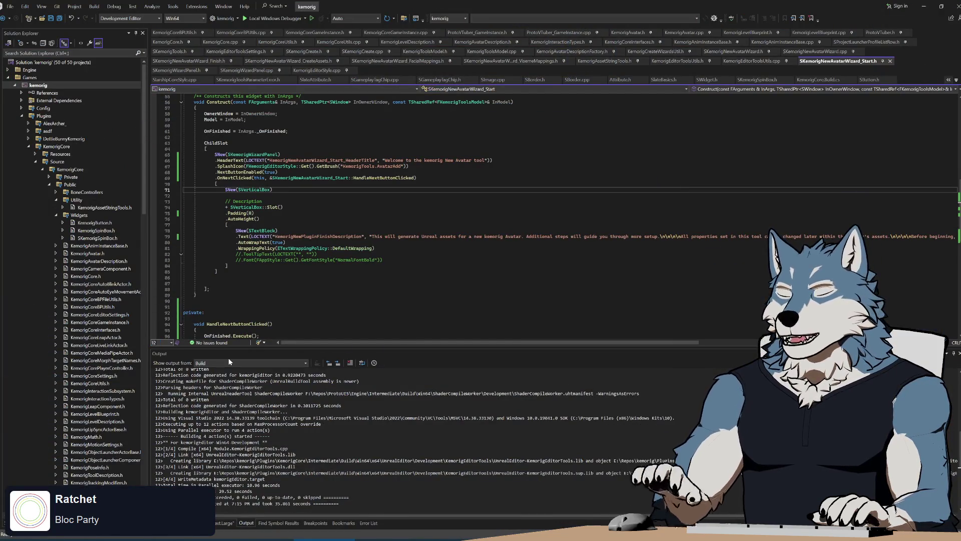
Enlarge the code text and build the kemorig project from Solution Explorer
key("ctrl+shift+period")
key("ctrl+shift+period")
key("ctrl+shift+period")
key("Down")
key("Down")
key("Down")
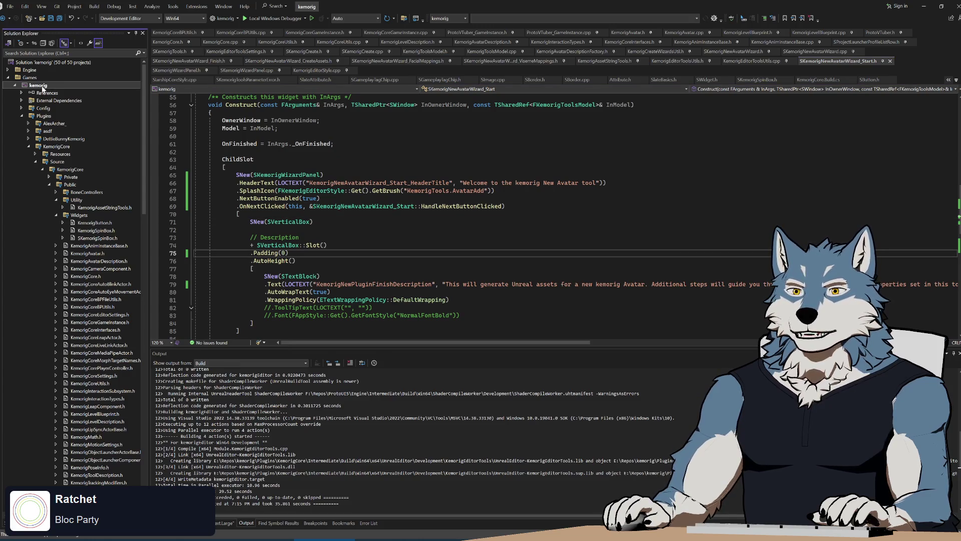
right_click(42, 86)
left_click(67, 98)
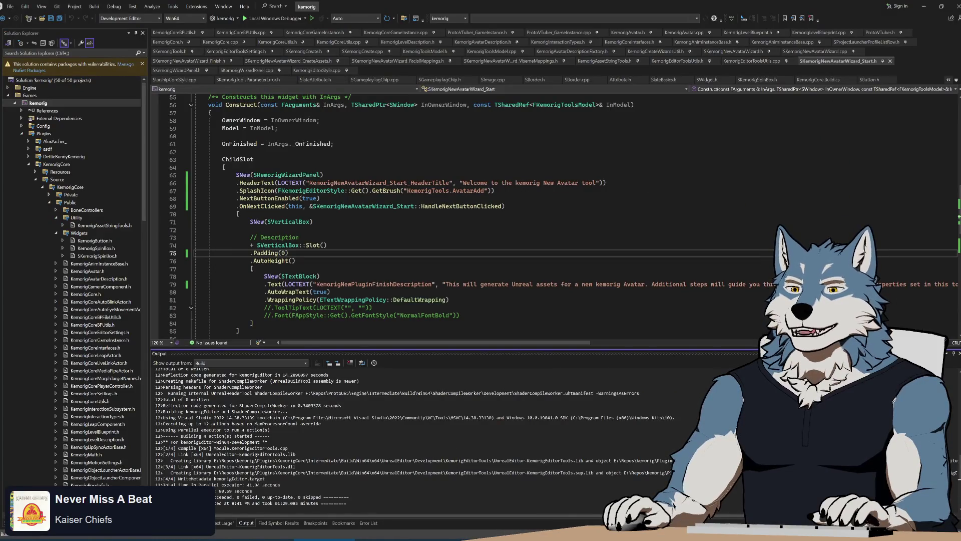
Run UpdateEditorProject.bat from the kemorig folder in File Explorer
left_click(251, 245)
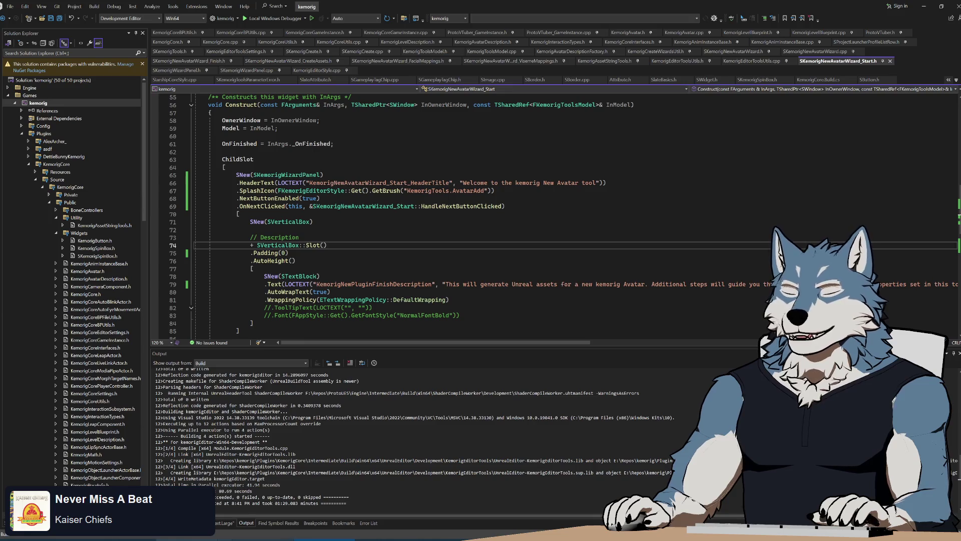
left_click(86, 537)
double_click(451, 438)
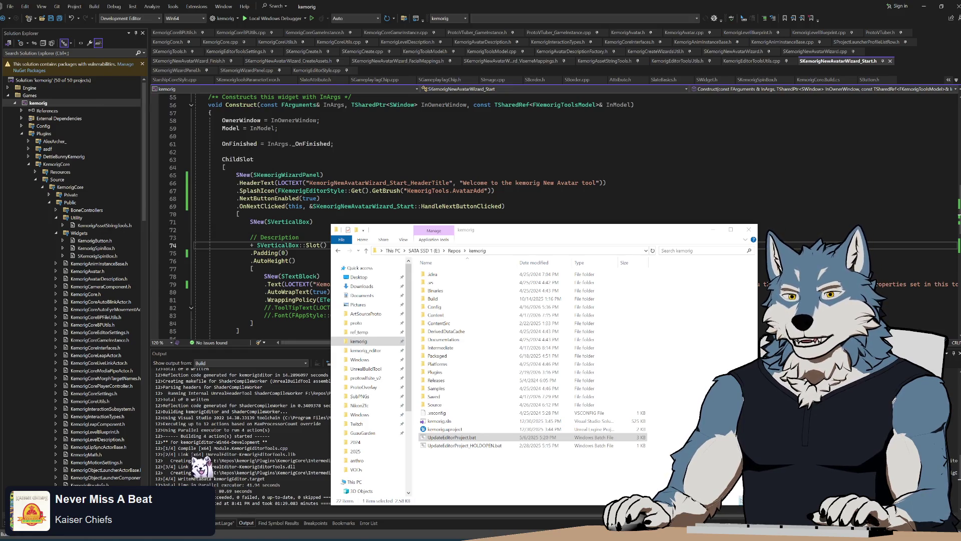
Launch kemorig.uproject from File Explorer to open the project in Unreal Editor
left_click(444, 429)
double_click(447, 429)
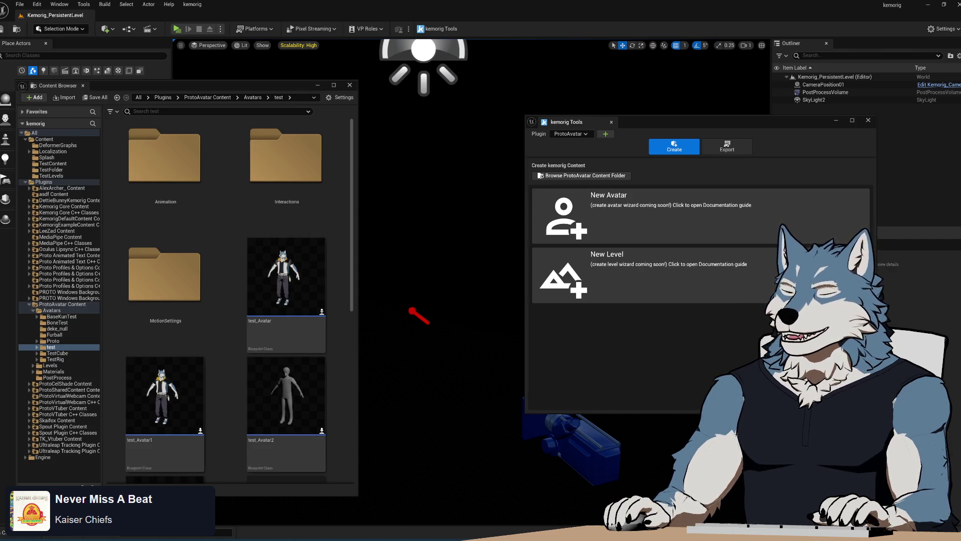
Move the kemorig Tools window left and start the New Avatar wizard
mouse_move(717, 122)
left_mouse_down()
mouse_move(572, 98)
mouse_move(669, 110)
left_mouse_up()
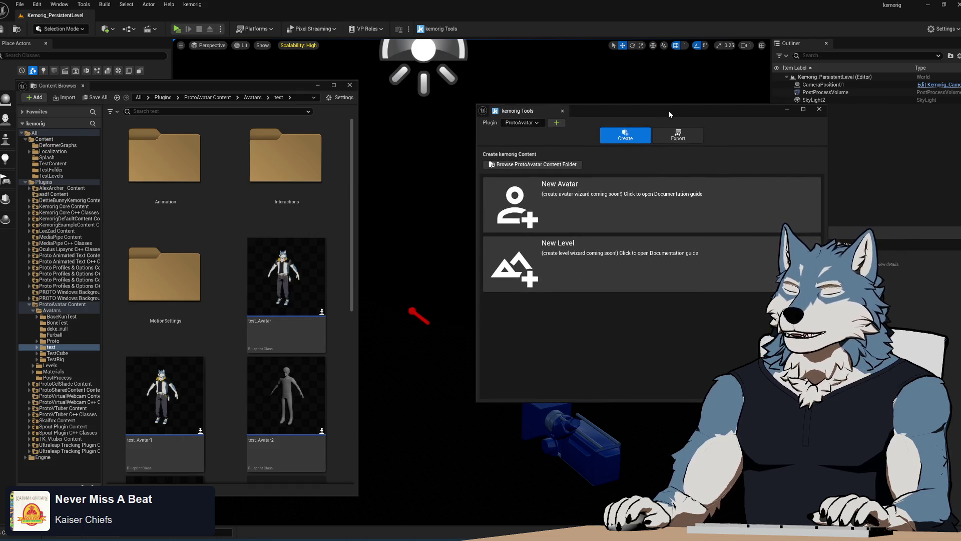
left_click(673, 206)
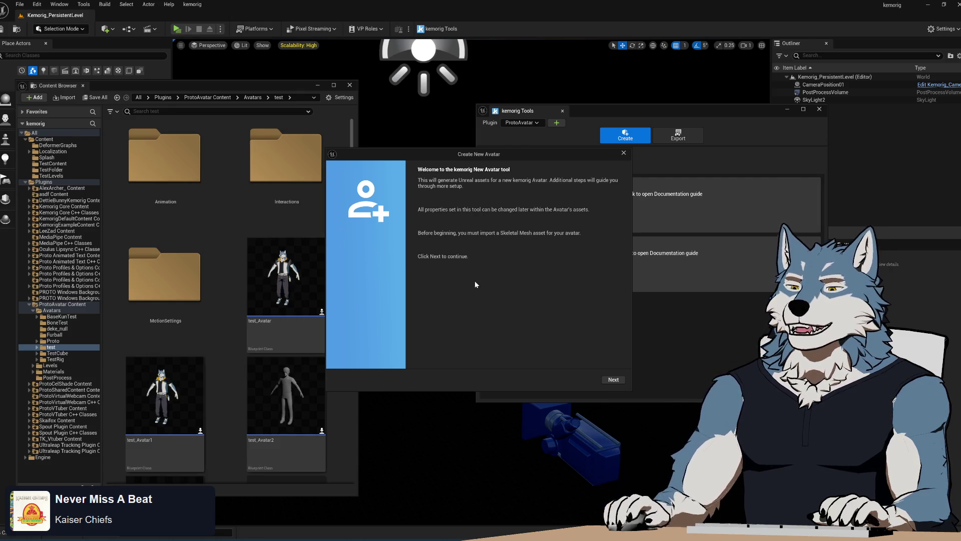
mouse_move(518, 158)
left_mouse_down()
mouse_move(489, 175)
mouse_move(512, 150)
mouse_move(503, 161)
left_mouse_up()
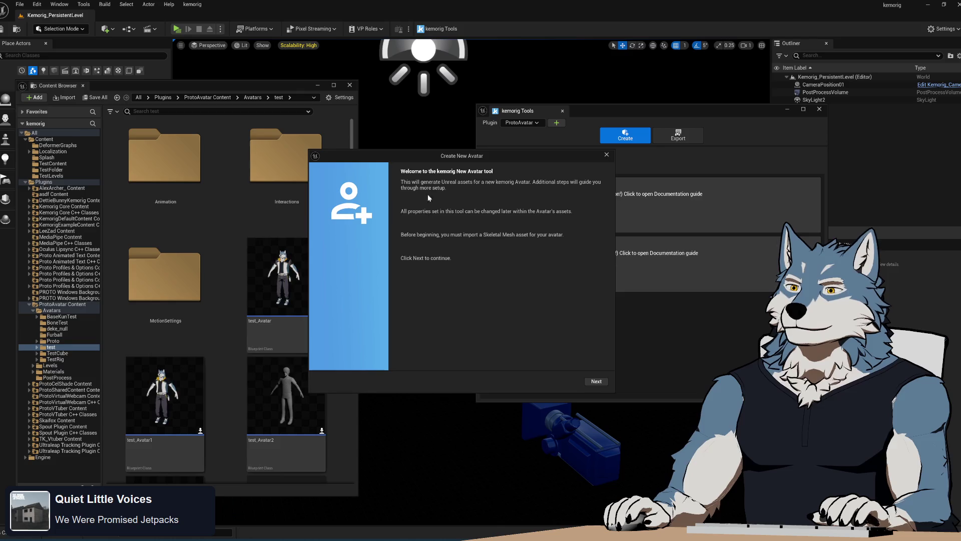
Advance past the wizard's welcome page to the empty Generate Assets form
left_click(597, 382)
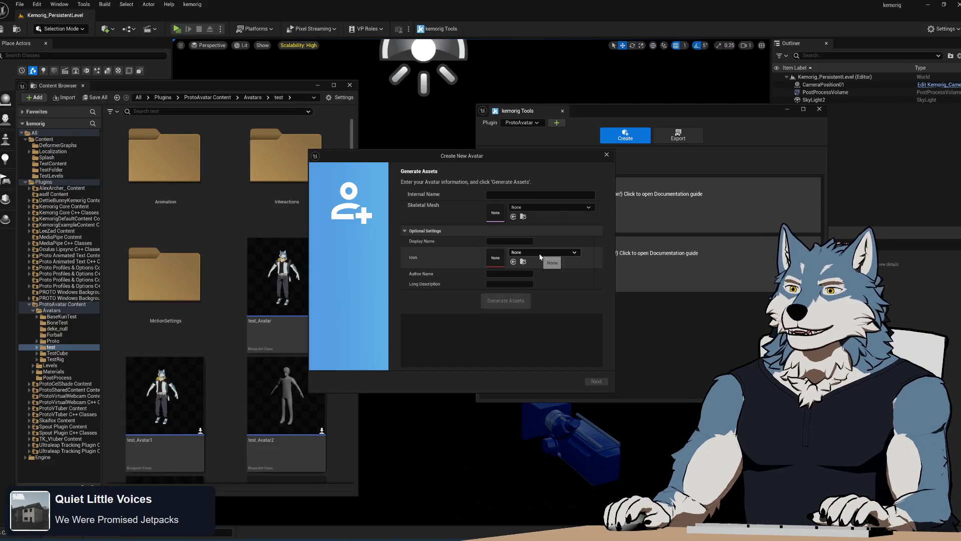
left_click(533, 194)
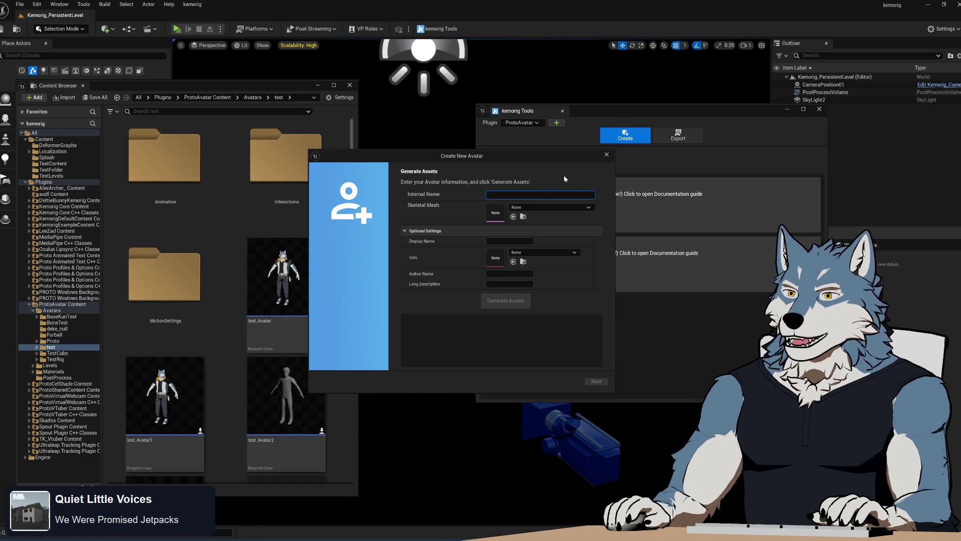
Name the avatar 'test', pick the basekun_simple skeletal mesh, and generate its assets
type("test")
left_click(573, 207)
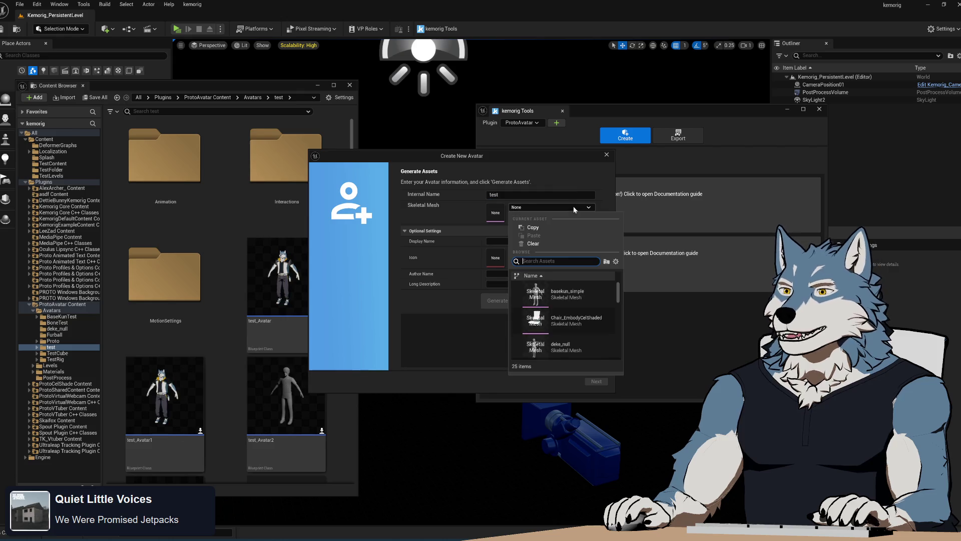
left_click(567, 294)
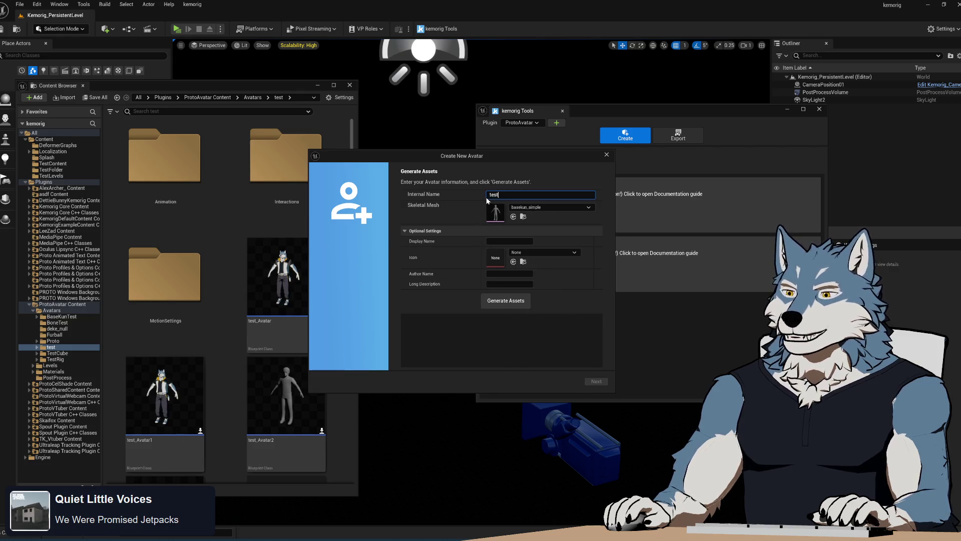
left_click(521, 301)
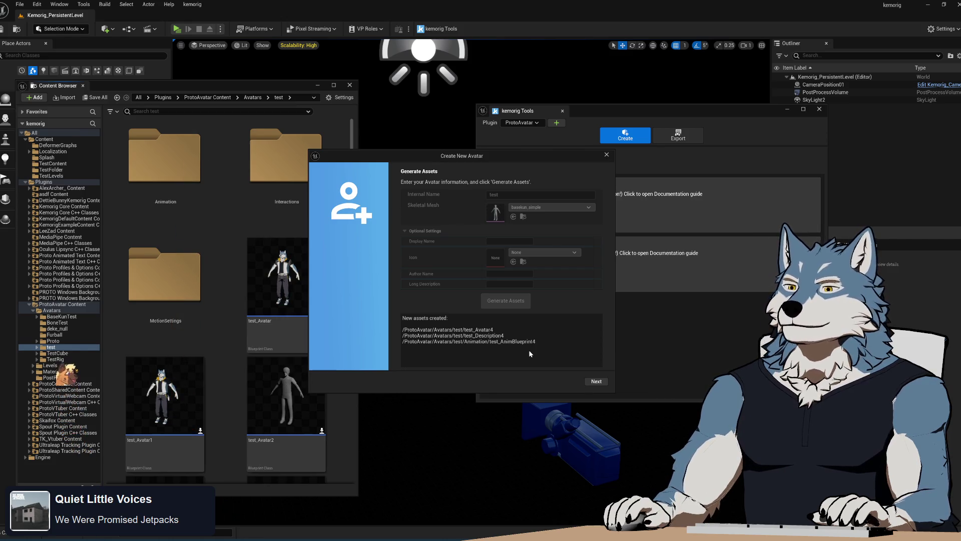
Advance past the generated assets and ARKit morph target mappings to the viseme mappings page
left_click(593, 382)
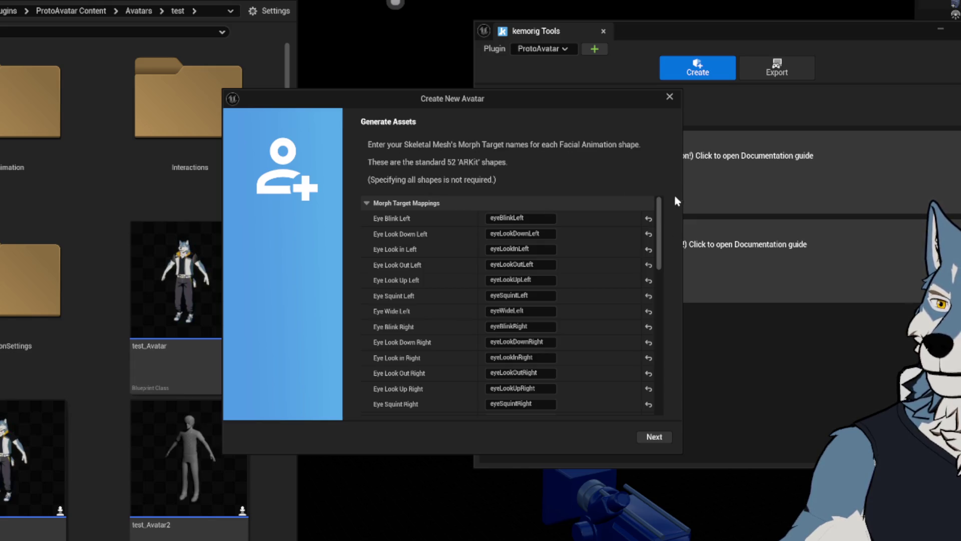
mouse_move(661, 212)
left_mouse_down()
mouse_move(660, 374)
mouse_move(645, 167)
left_mouse_up()
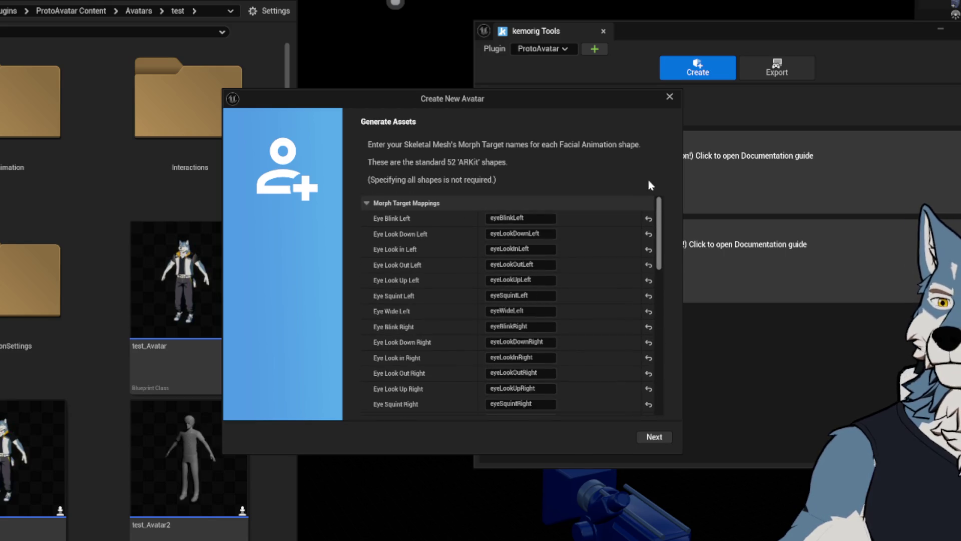
left_click(655, 438)
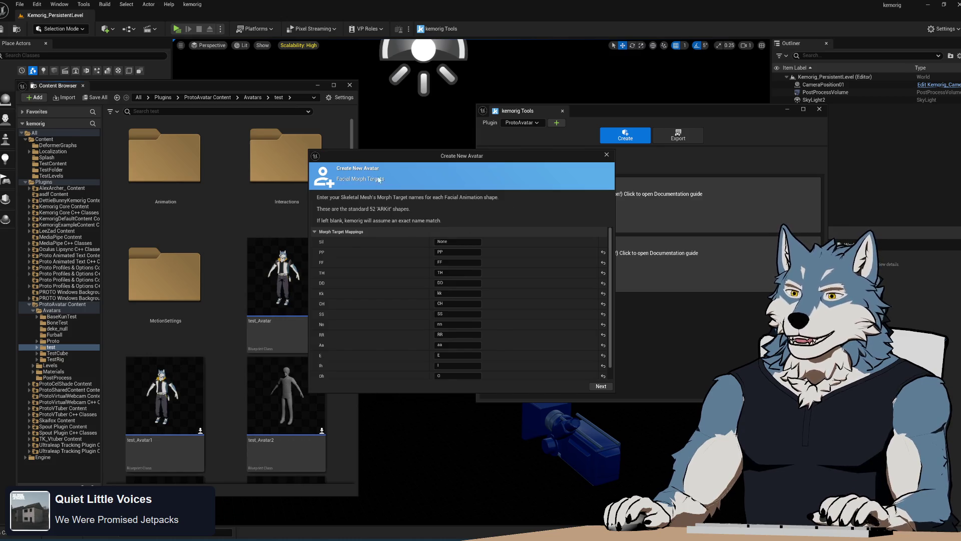
Review the default viseme mappings (PP, FF, TH) and complete the avatar creation
scroll(470, 321, "down", 1)
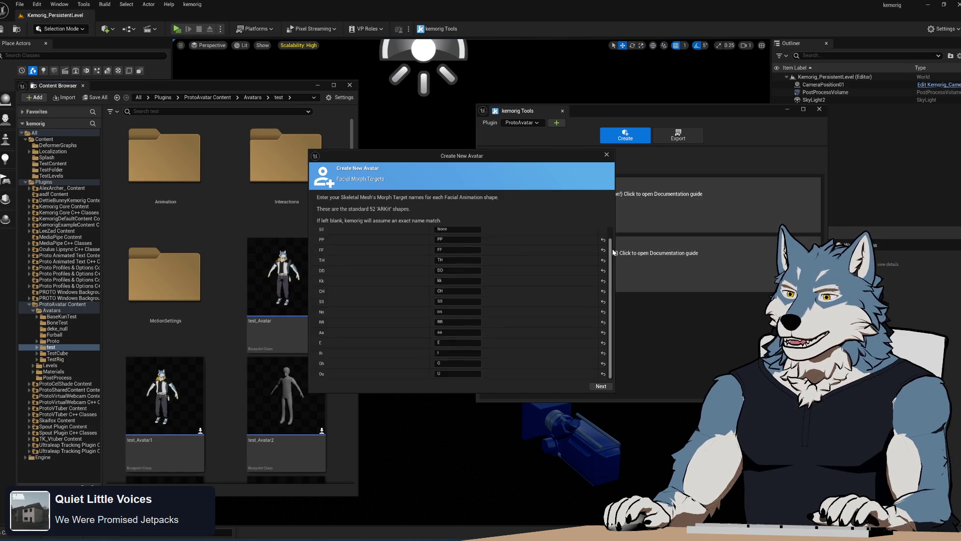
scroll(469, 329, "up", 1)
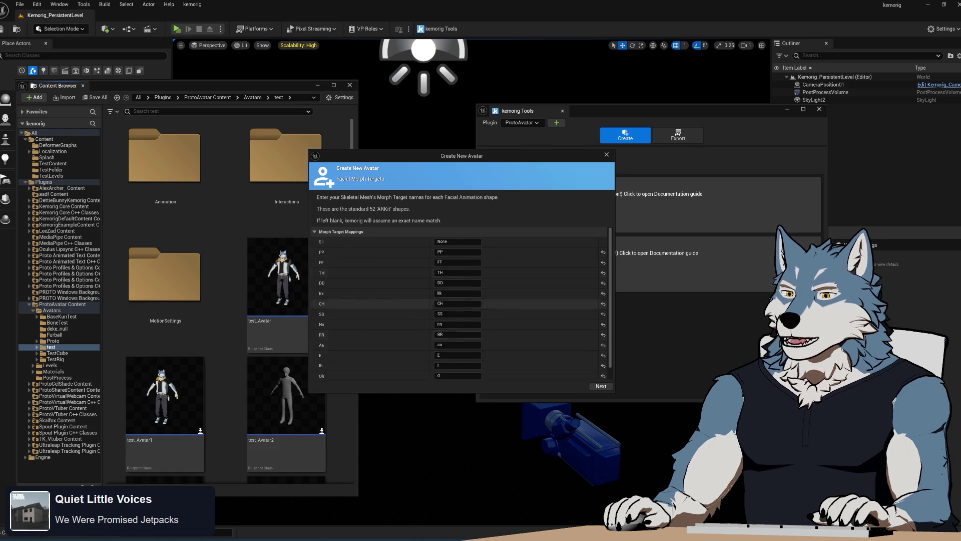
left_click(603, 387)
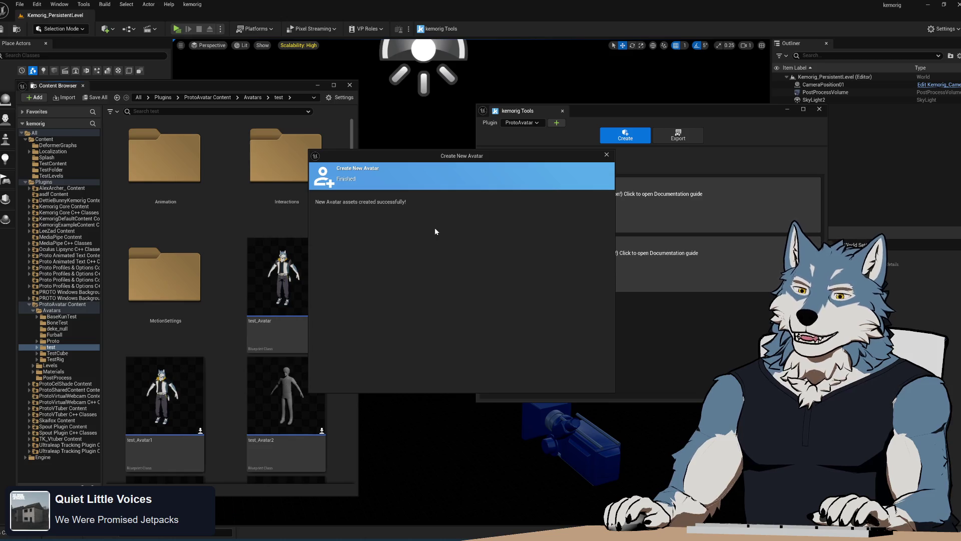
Close the finished wizard and open test_Avatar from the ProtoAvatar test avatars folder
left_click(606, 157)
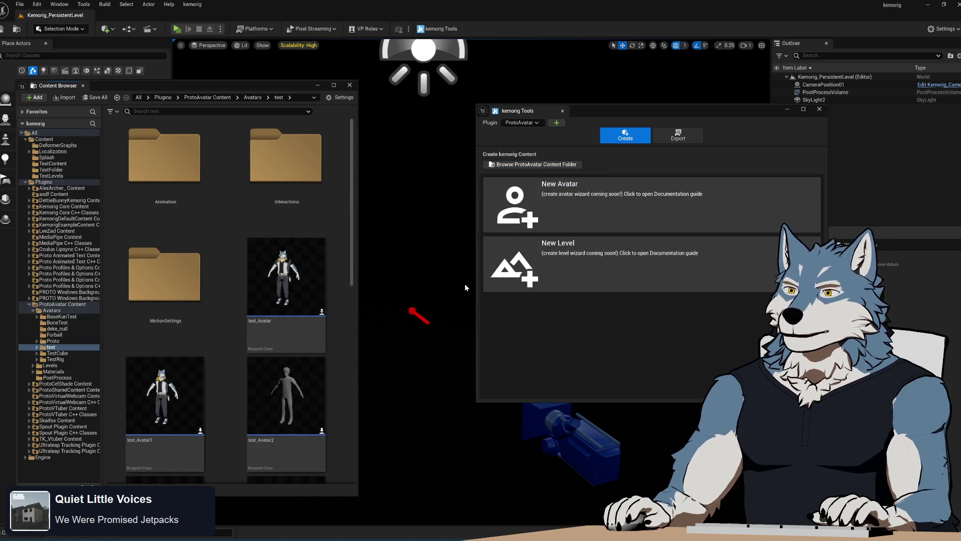
mouse_move(352, 232)
left_mouse_down()
mouse_move(361, 380)
mouse_move(361, 255)
left_mouse_up()
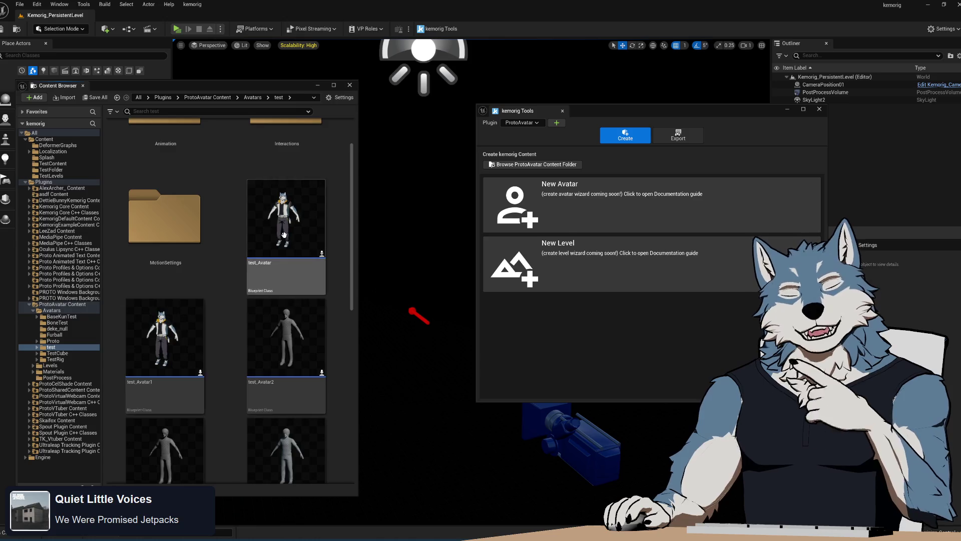
mouse_move(249, 274)
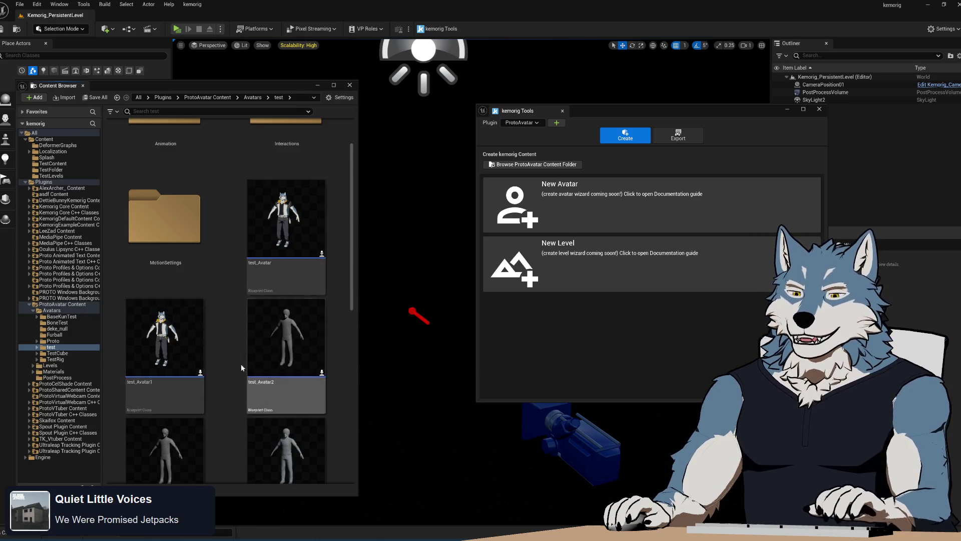
scroll(285, 370, "down", 2)
scroll(295, 300, "up", 2)
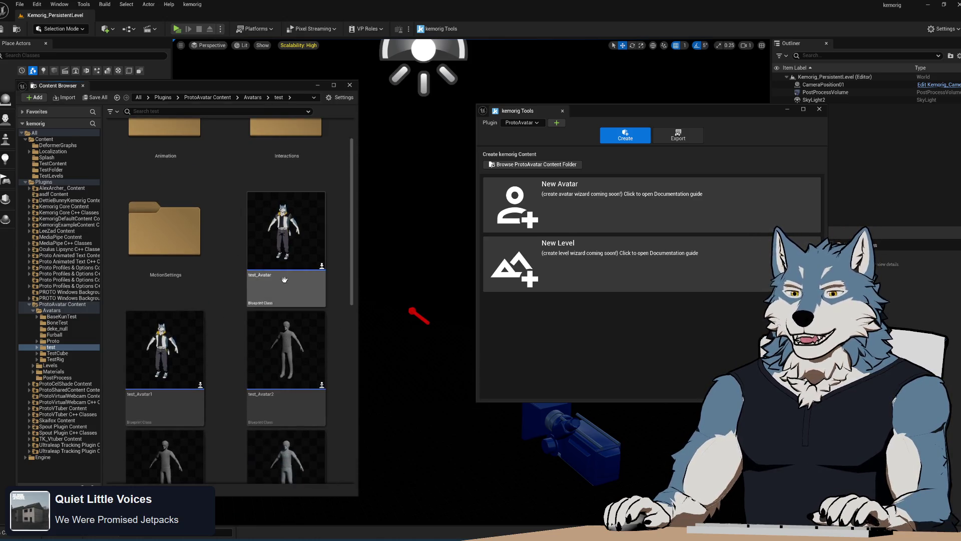
double_click(299, 246)
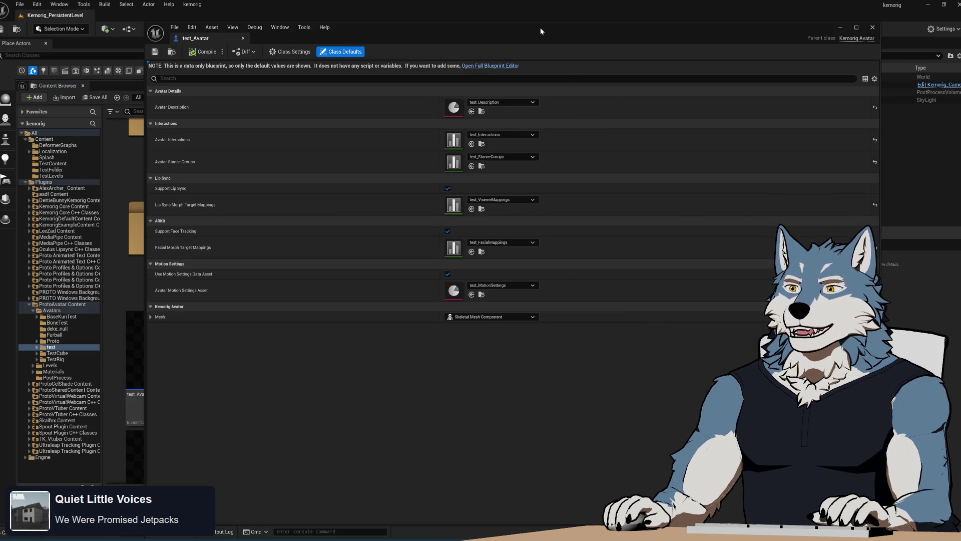
Close the test_Avatar Blueprint editor and open the Animation folder under Avatars > test
left_click_drag(540, 28, 528, 39)
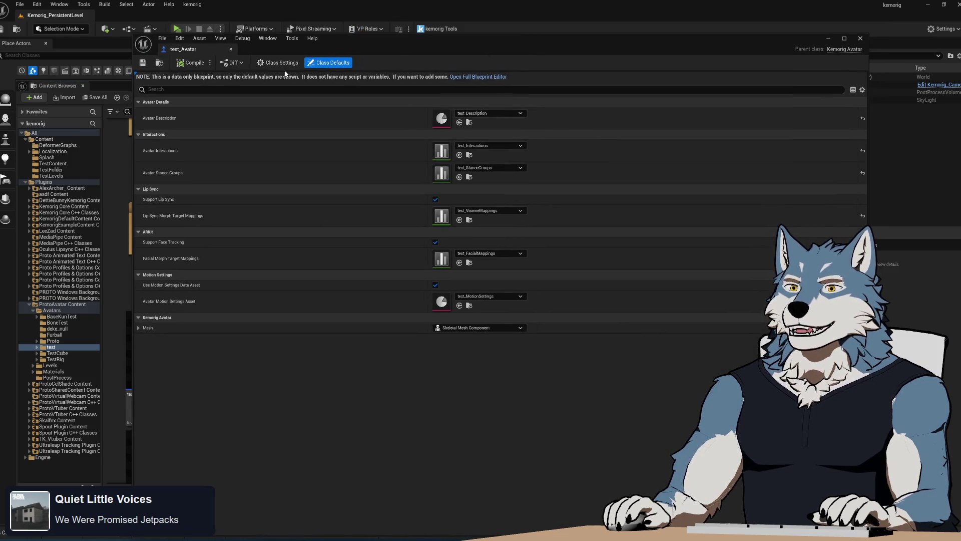
key("alt+Tab")
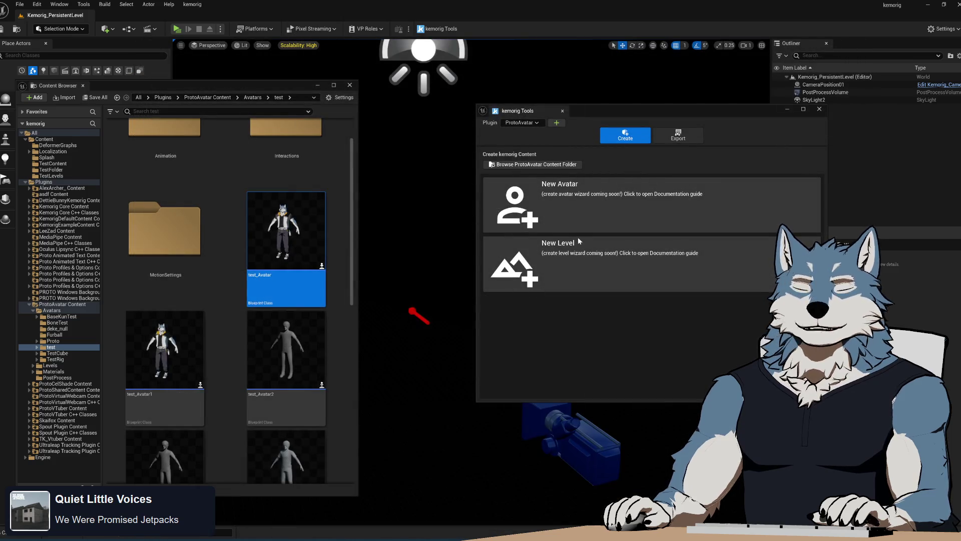
left_click(577, 243)
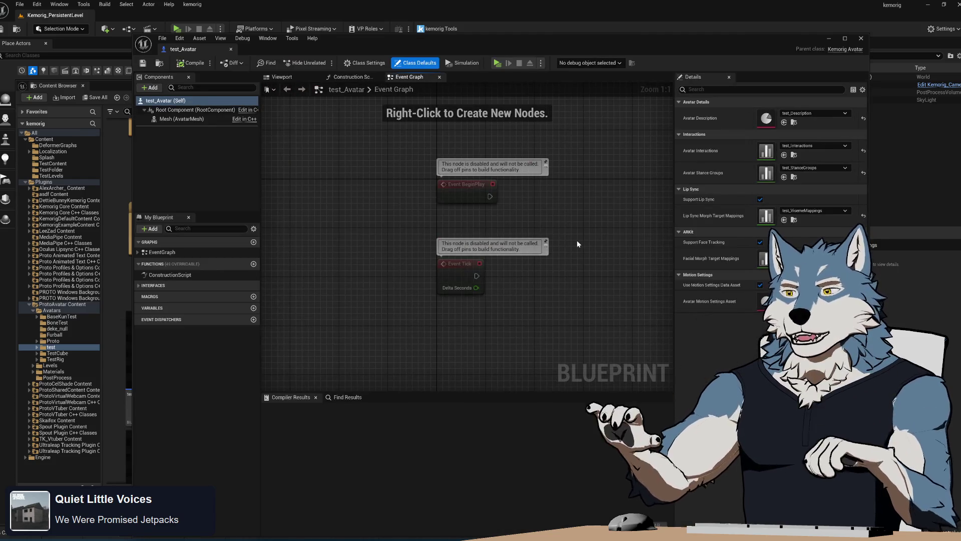
left_click_drag(702, 49, 518, 53)
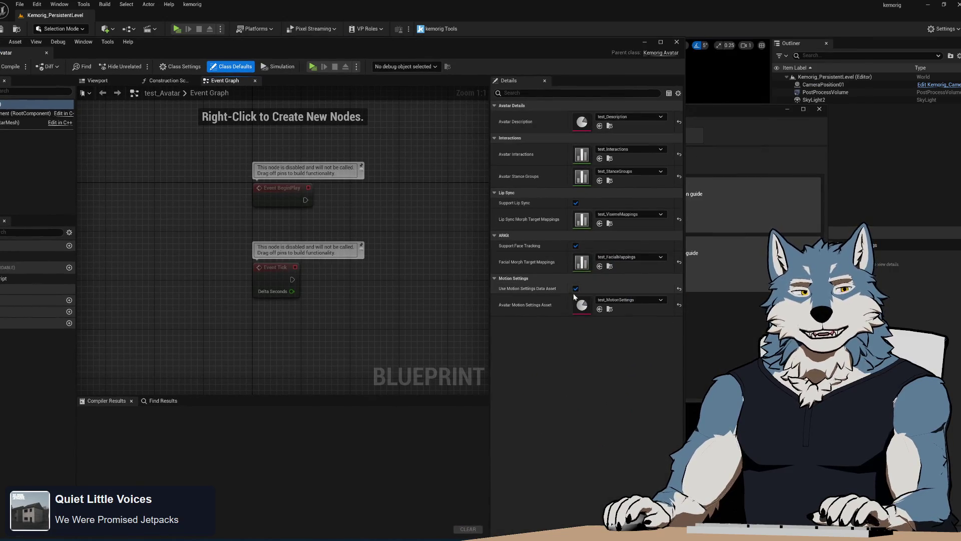
left_click_drag(594, 46, 693, 57)
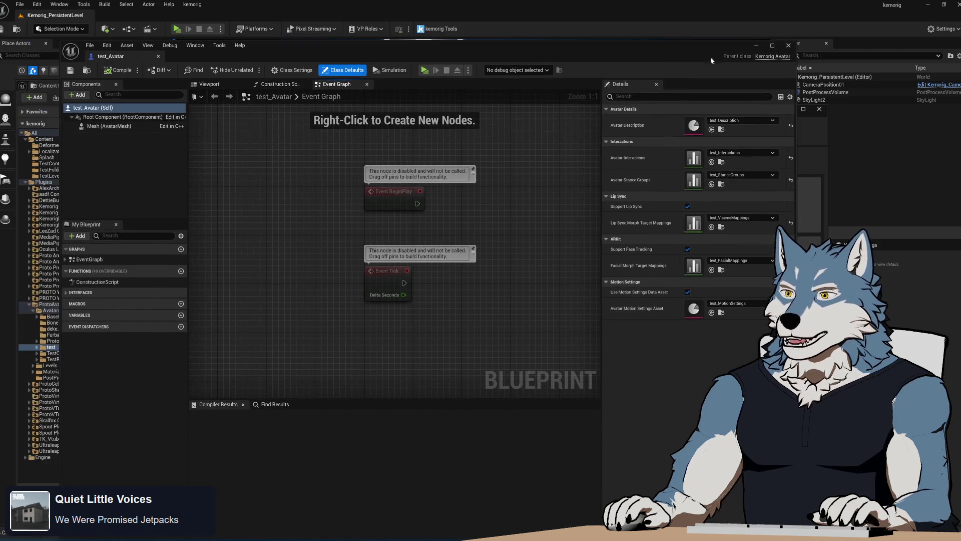
left_click(788, 45)
scroll(219, 223, "up", 1)
double_click(165, 221)
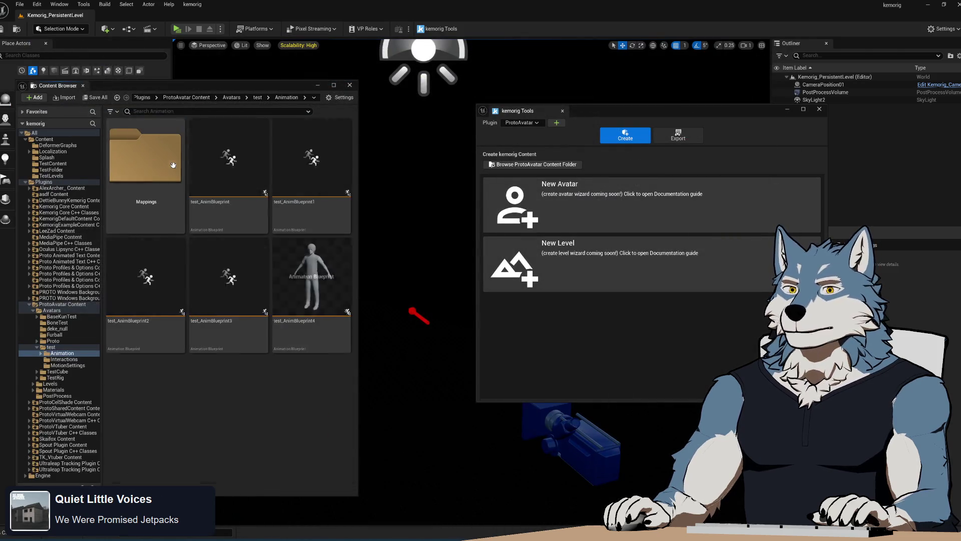
Open test_AnimBlueprint and its AnimGraph from the Default Shared Group
double_click(230, 166)
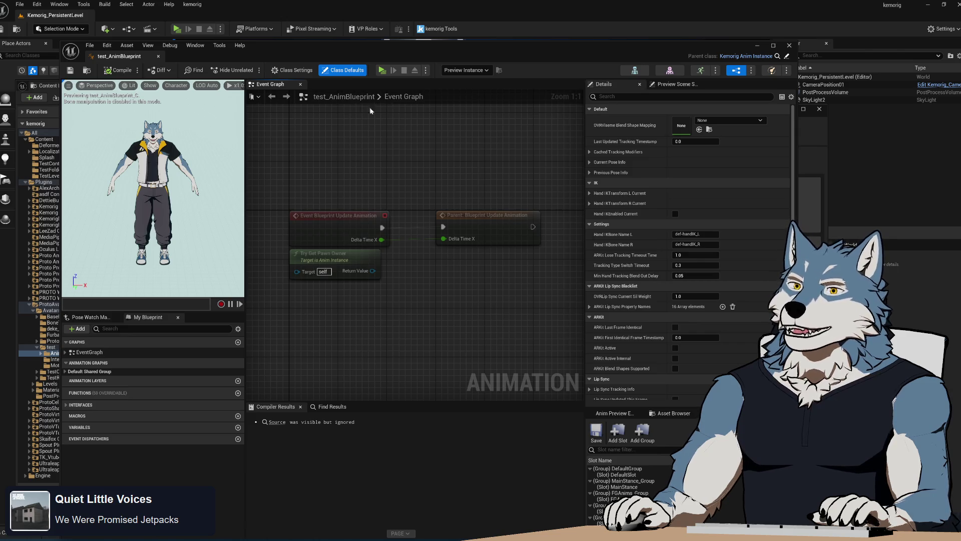
left_click_drag(329, 88, 352, 88)
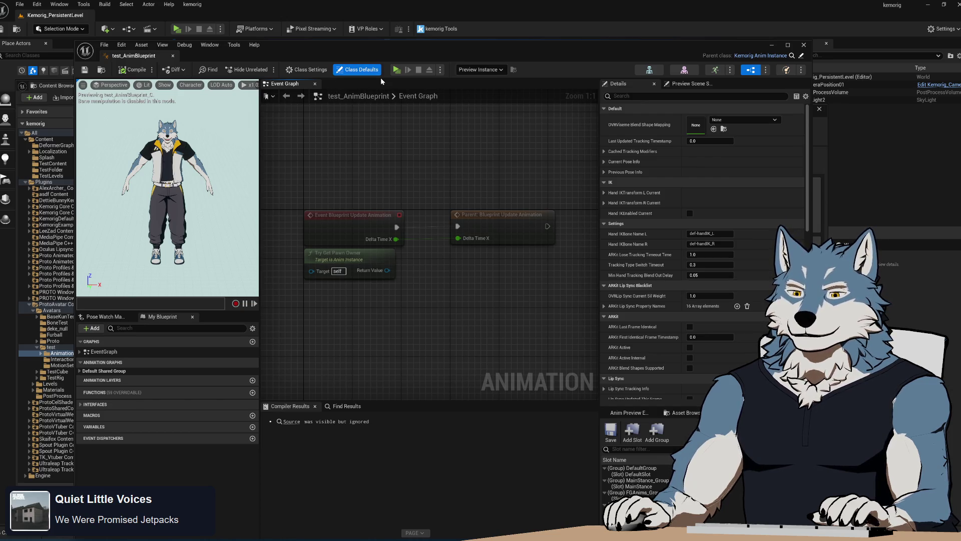
left_click(80, 371)
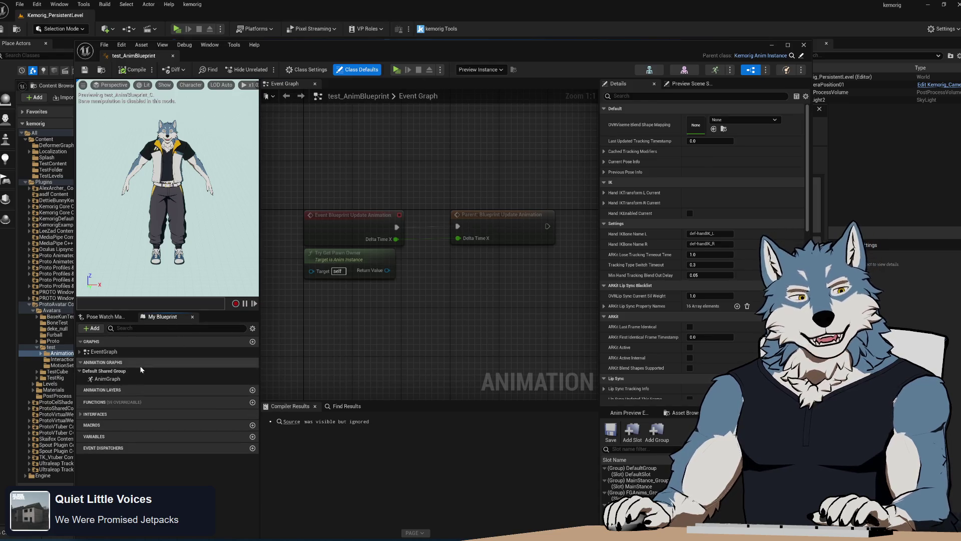
double_click(107, 379)
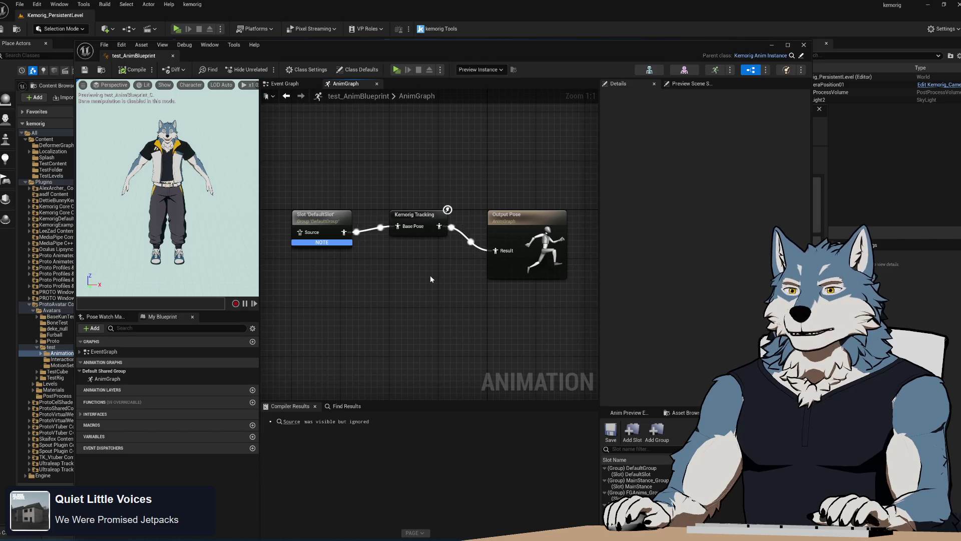
Inspect the Slot and Kemorig Tracking nodes by selecting them singly and together
left_click(416, 214)
left_click(320, 215)
left_click(433, 209)
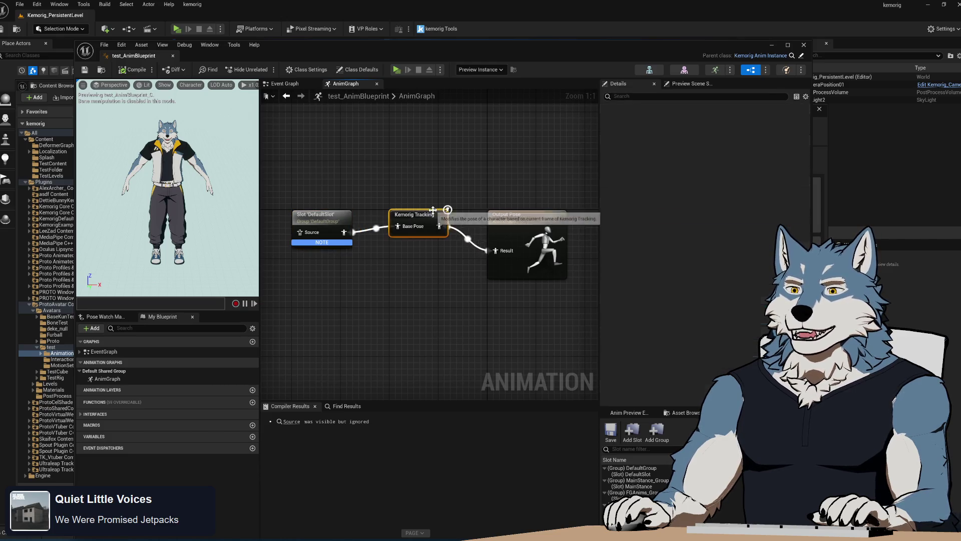
left_click_drag(301, 168, 476, 307)
left_click(325, 215)
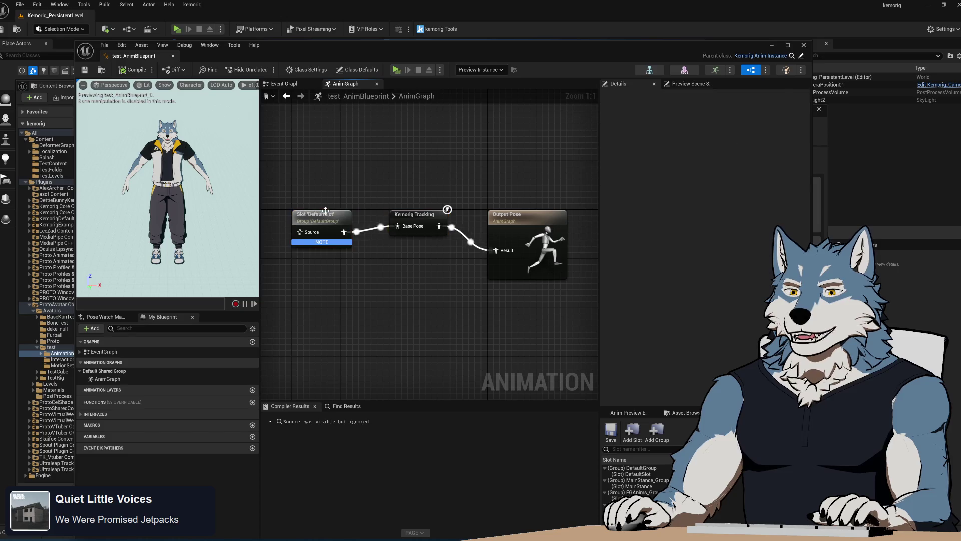
left_click(416, 221)
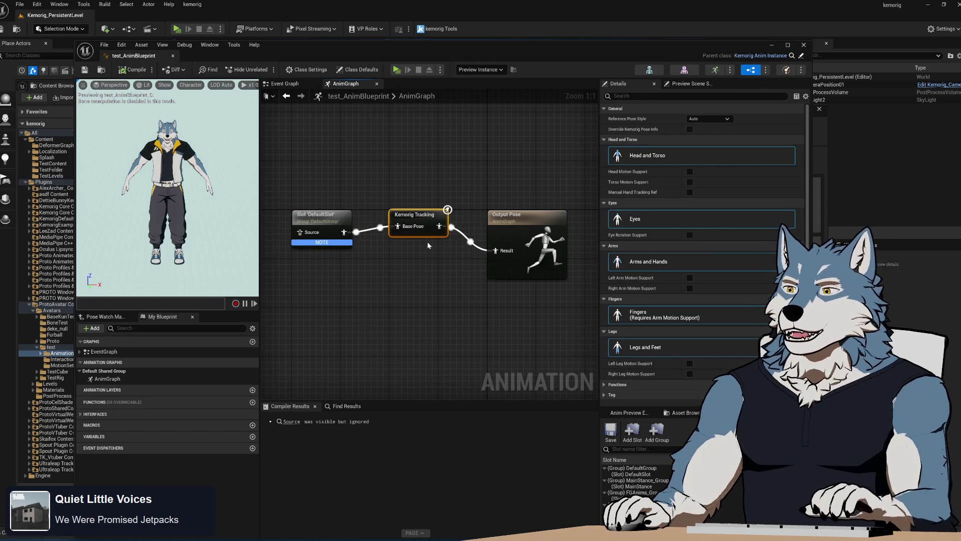
Search graph actions for 'kemorigtracking', then duplicate and delete a Kemorig Tracking copy
right_click(376, 280)
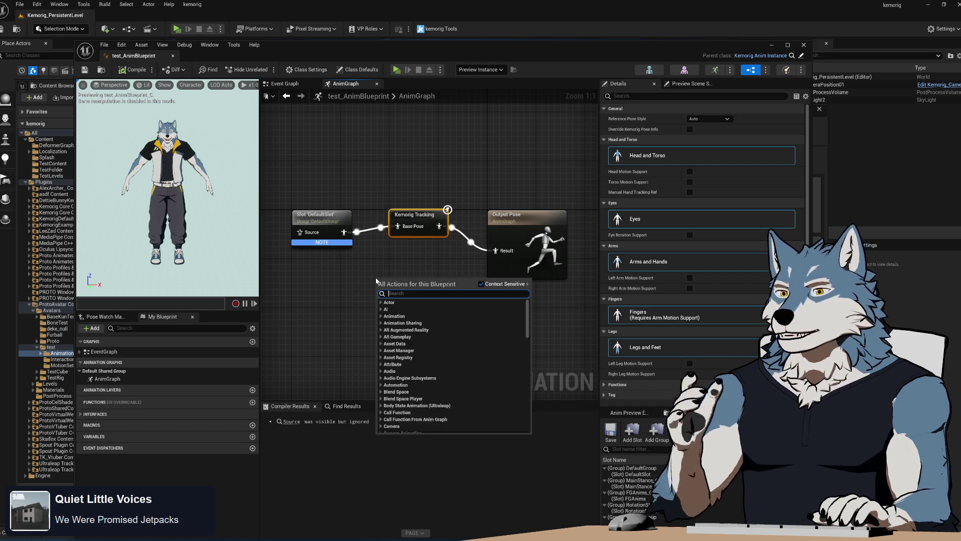
type("kemorigtracking")
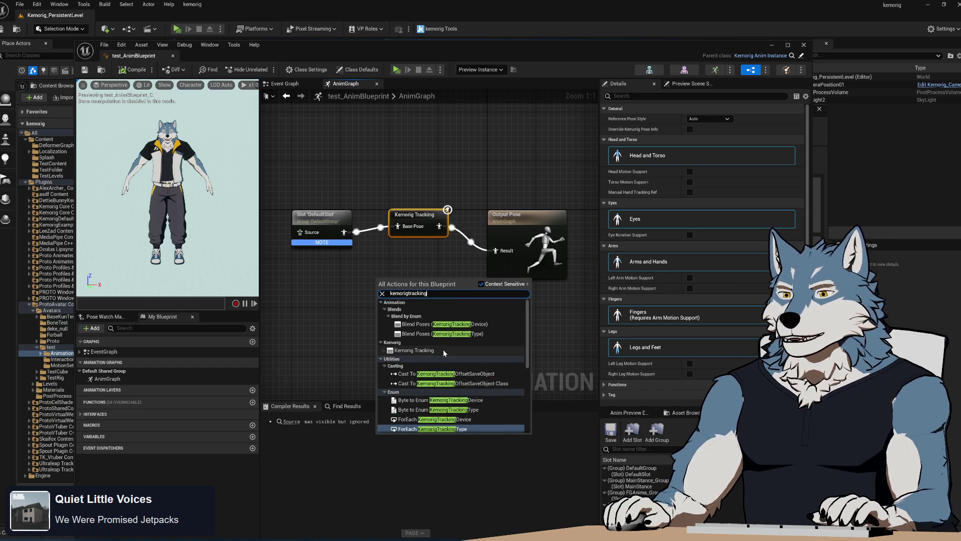
left_click(375, 410)
key("ctrl+v")
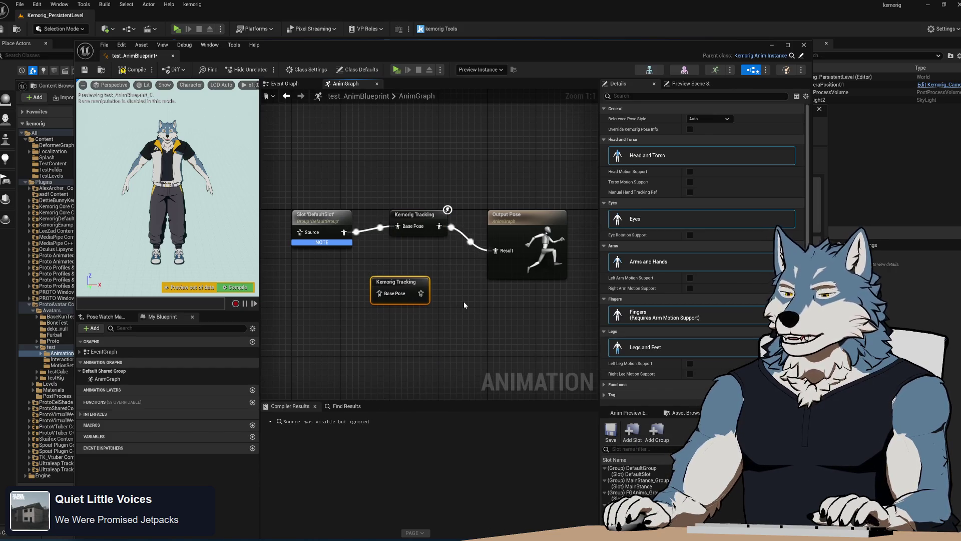
key("Delete")
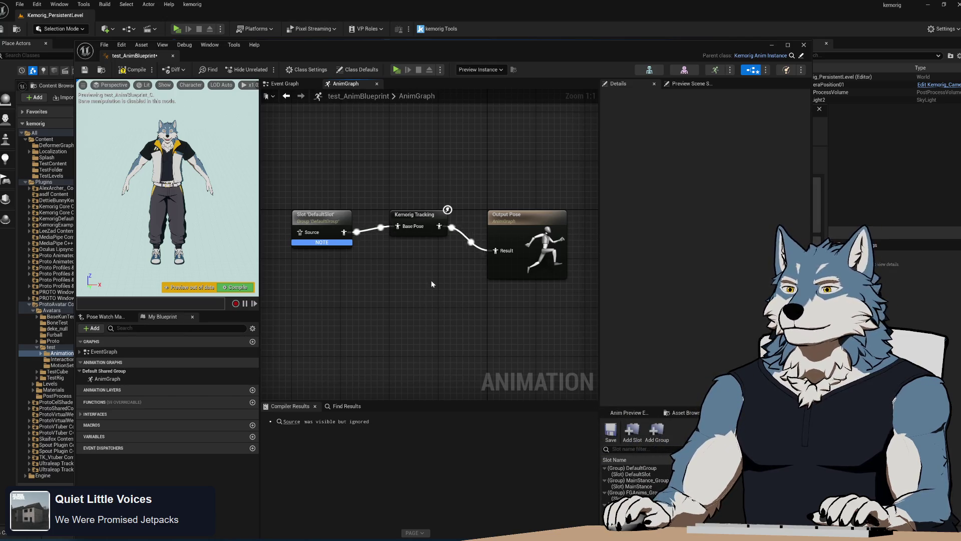
left_click(425, 217)
Reposition the blueprint window and select the Kemorig Tracking node to view its description
left_click_drag(594, 56, 508, 38)
scroll(591, 153, "up", 1)
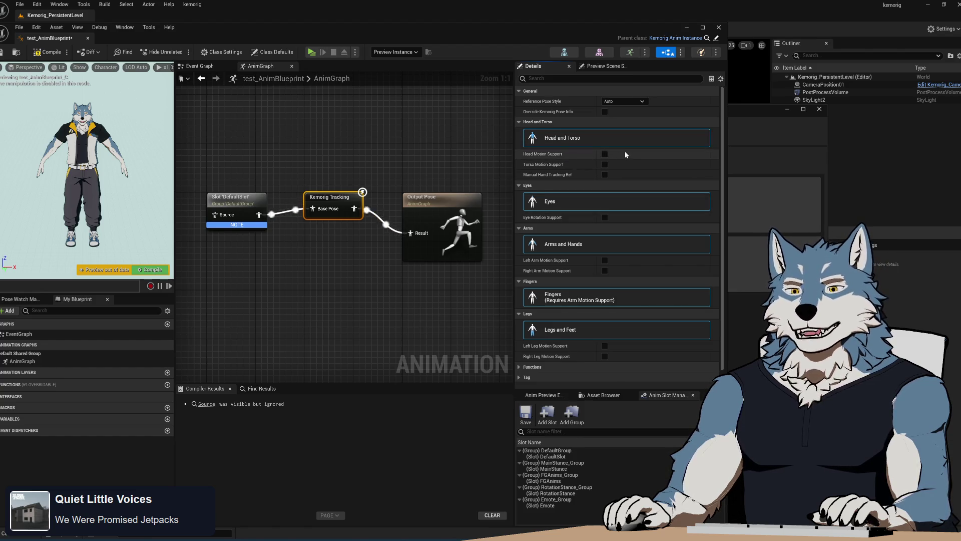
left_click(384, 146)
left_click(340, 193)
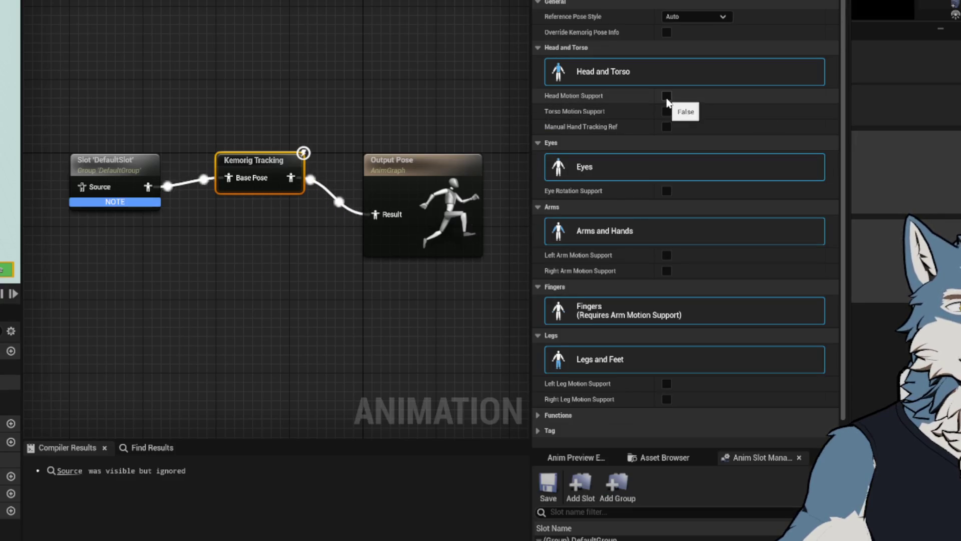
Enable Head Motion Support with Head def-head and Neck def-neck, plus Torso Motion Support
left_click(667, 95)
left_click(726, 112)
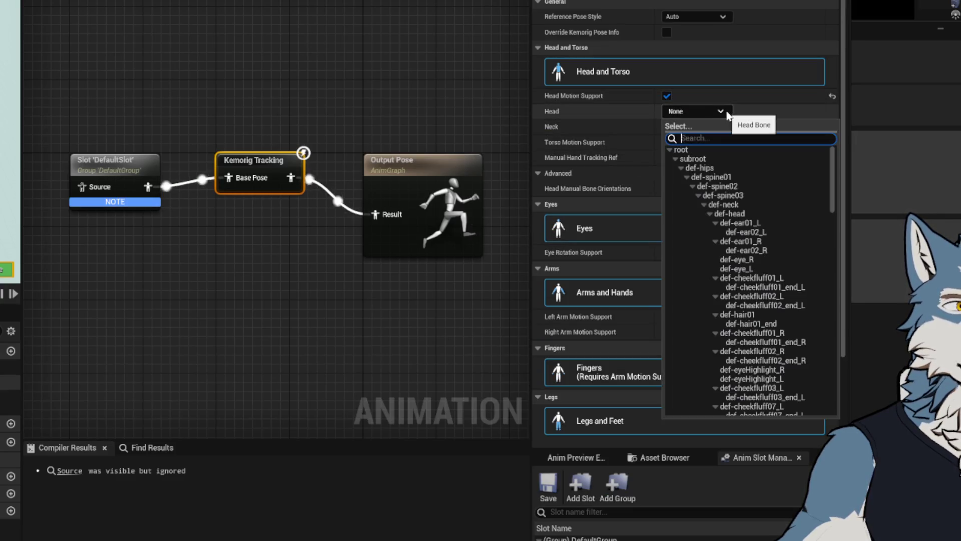
type("head")
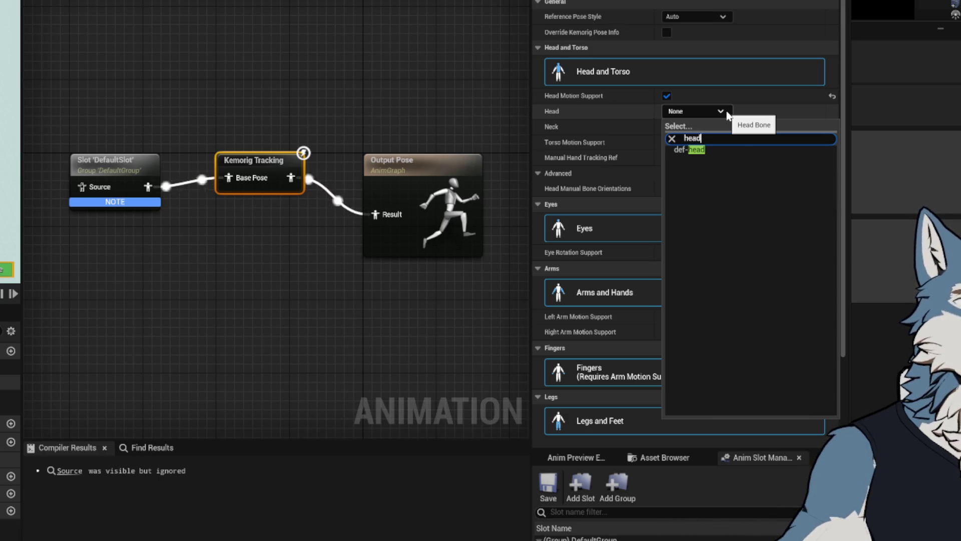
left_click(690, 150)
left_click(714, 127)
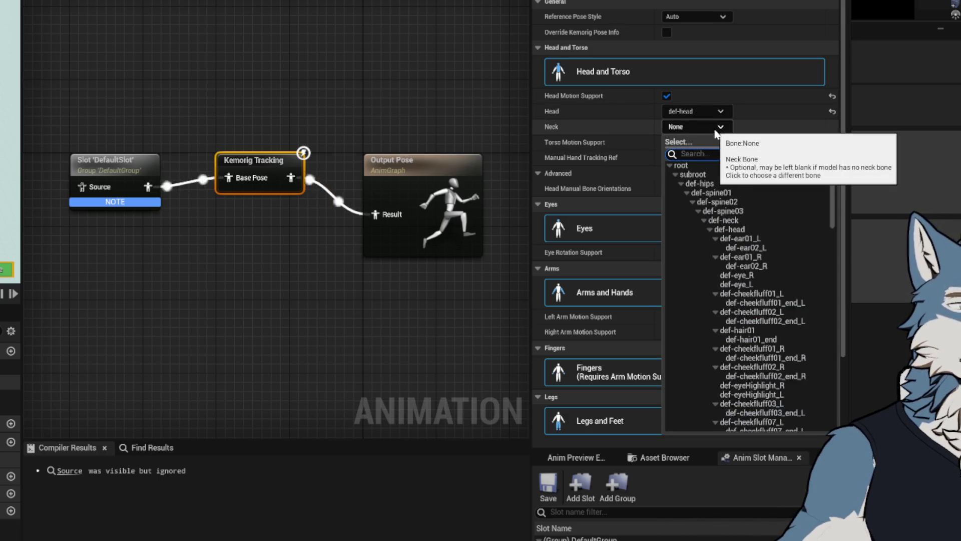
type("neck")
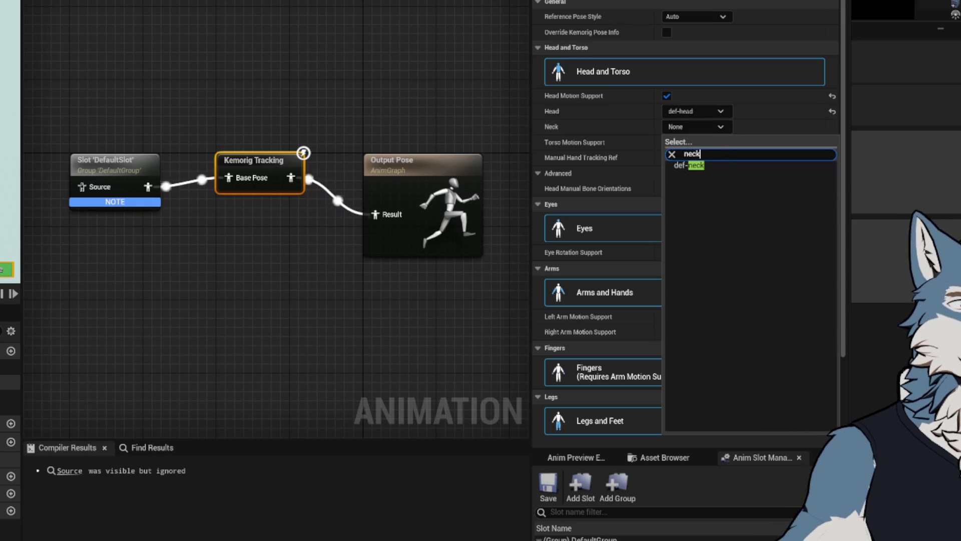
left_click(694, 165)
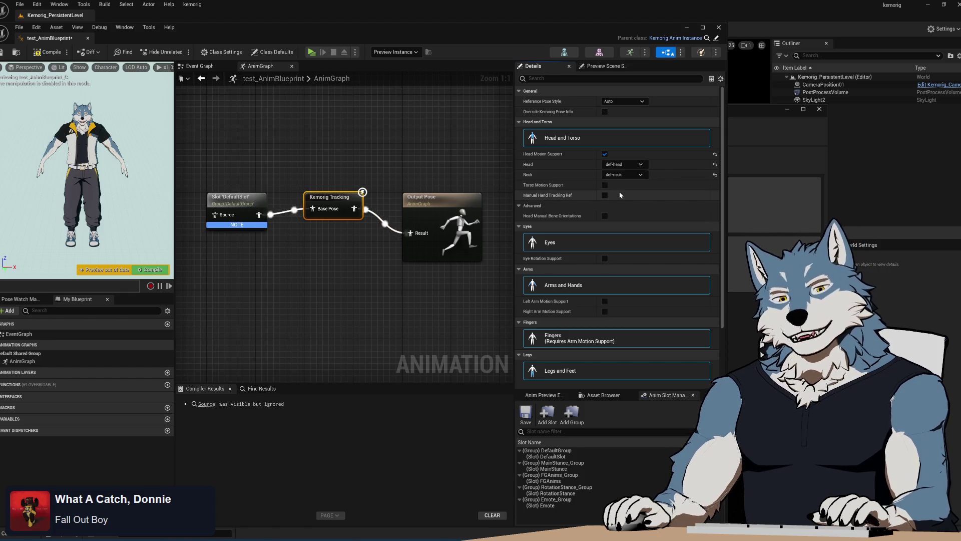
left_click(605, 185)
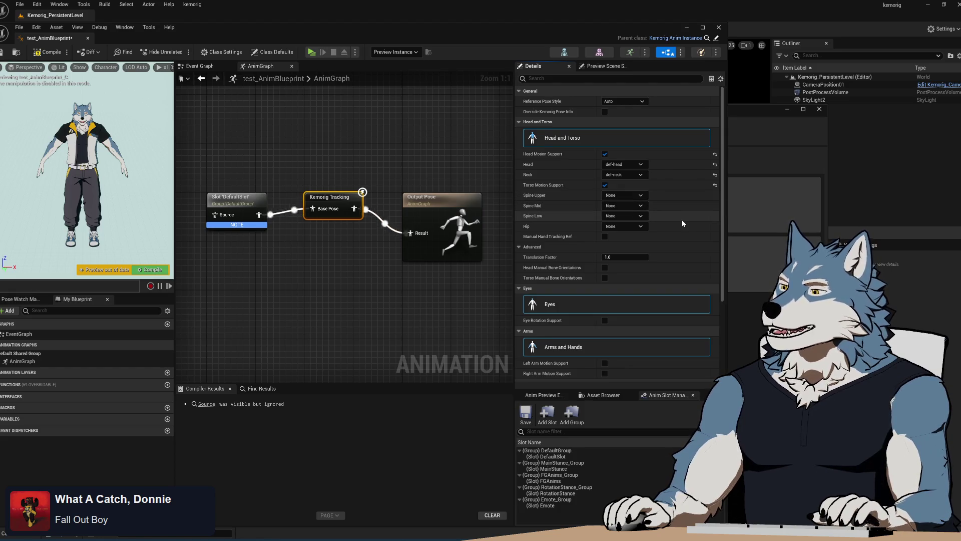
Check the Spine Upper bone list without changing it and scroll through the remaining settings
left_click(643, 195)
key("Escape")
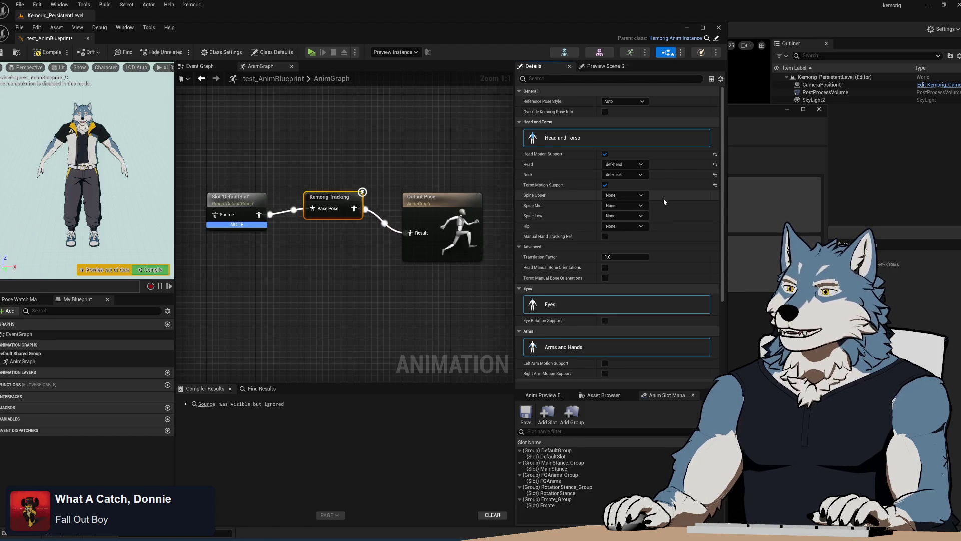
scroll(643, 199, "down", 3)
scroll(634, 353, "up", 3)
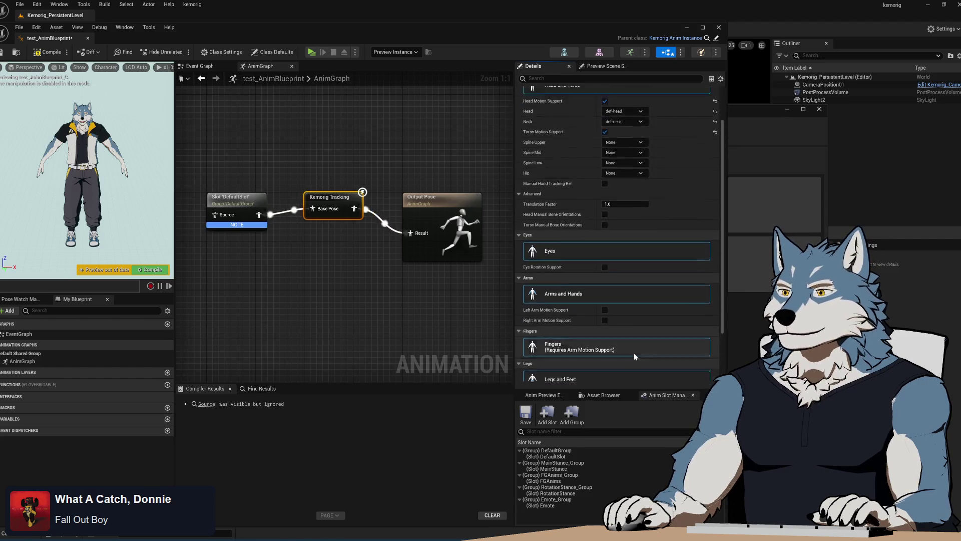
scroll(641, 295, "down", 3)
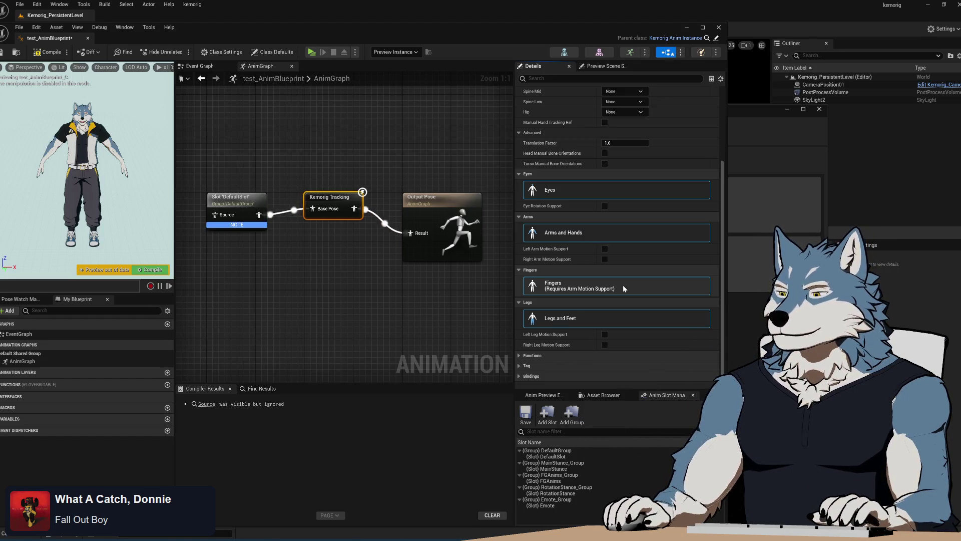
scroll(662, 271, "up", 5)
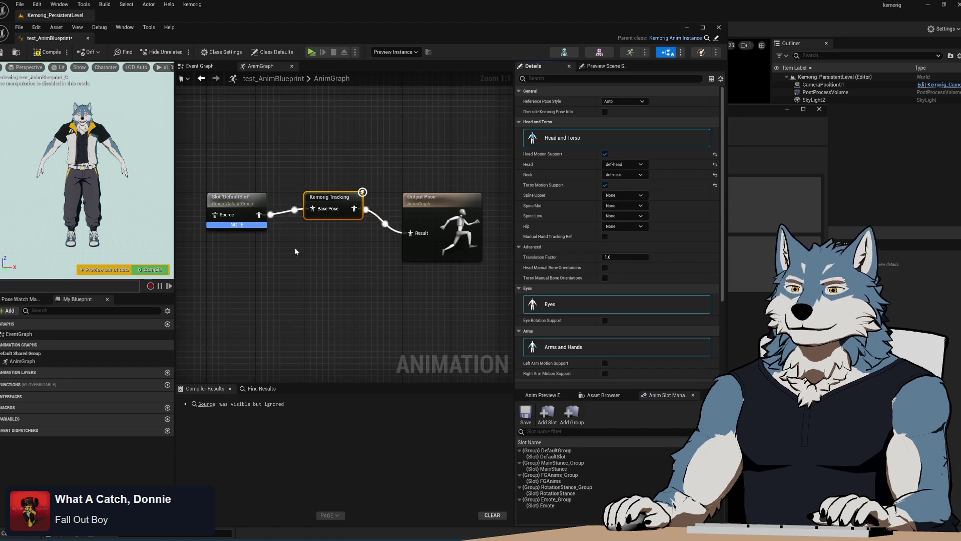
Select all nodes in the AnimGraph, then clear the selection
left_click(297, 281)
left_click_drag(222, 163, 478, 316)
left_click(467, 307)
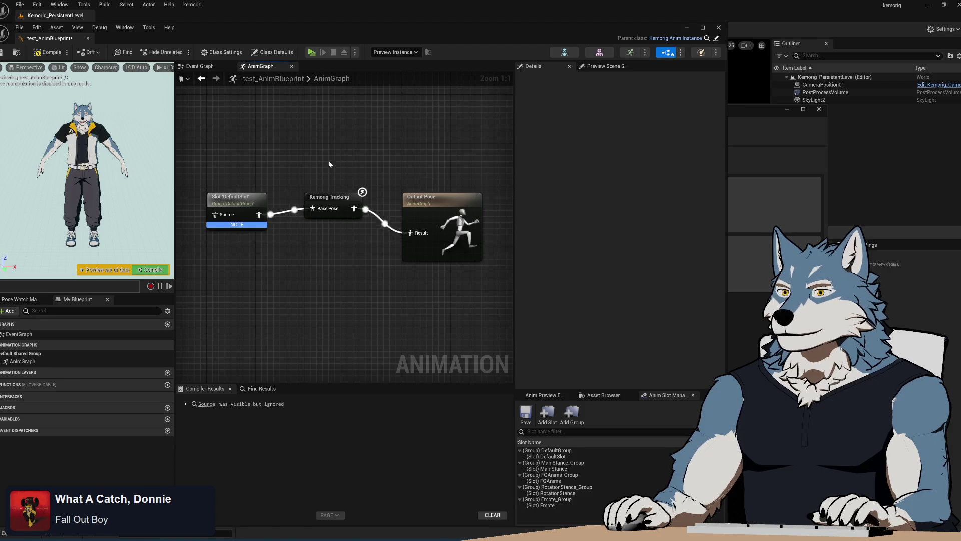
Launch the Create New Avatar wizard from kemorig Tools and locate the blueprint in a Content Browser
left_click(751, 112)
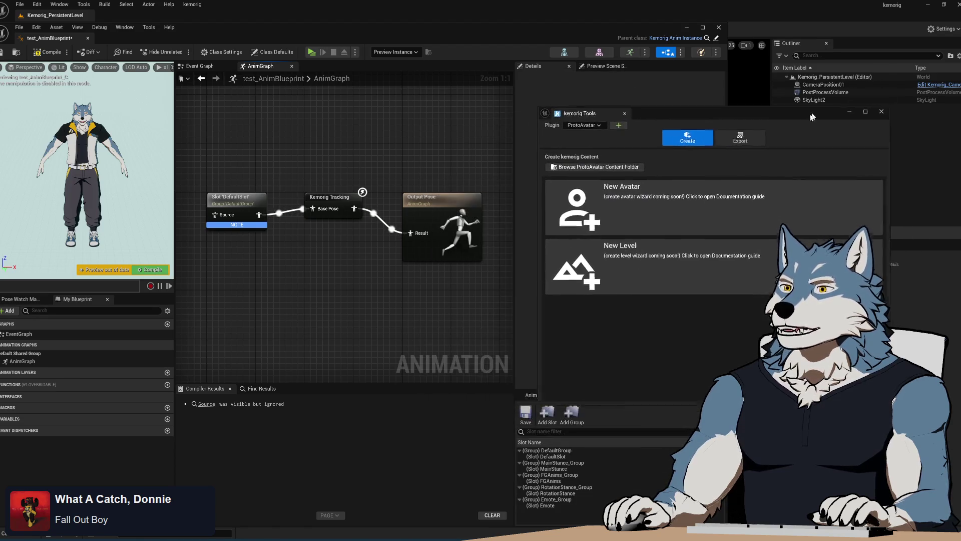
left_click_drag(815, 114, 765, 121)
left_click(581, 206)
mouse_move(450, 156)
left_mouse_down()
mouse_move(332, 156)
mouse_move(436, 188)
mouse_move(435, 134)
mouse_move(565, 163)
left_mouse_up()
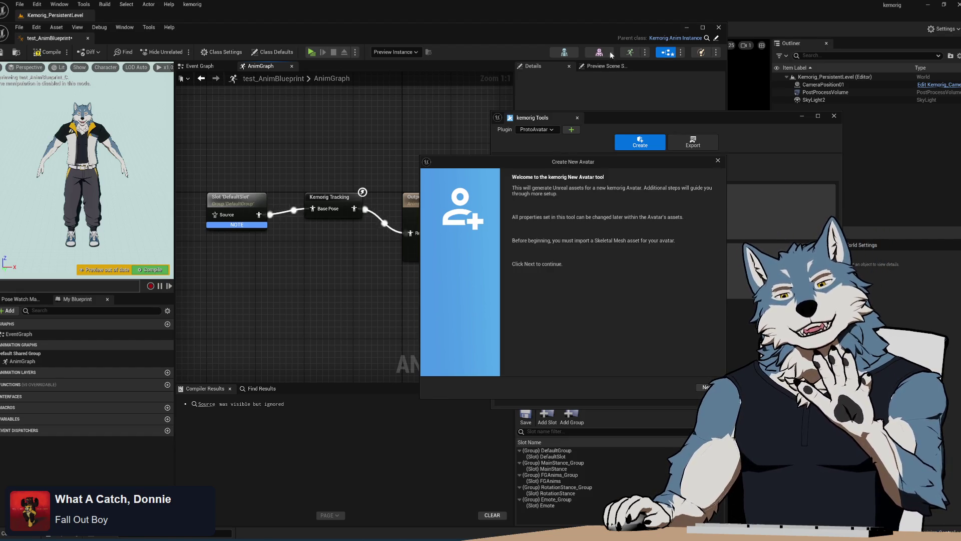
left_click(612, 82)
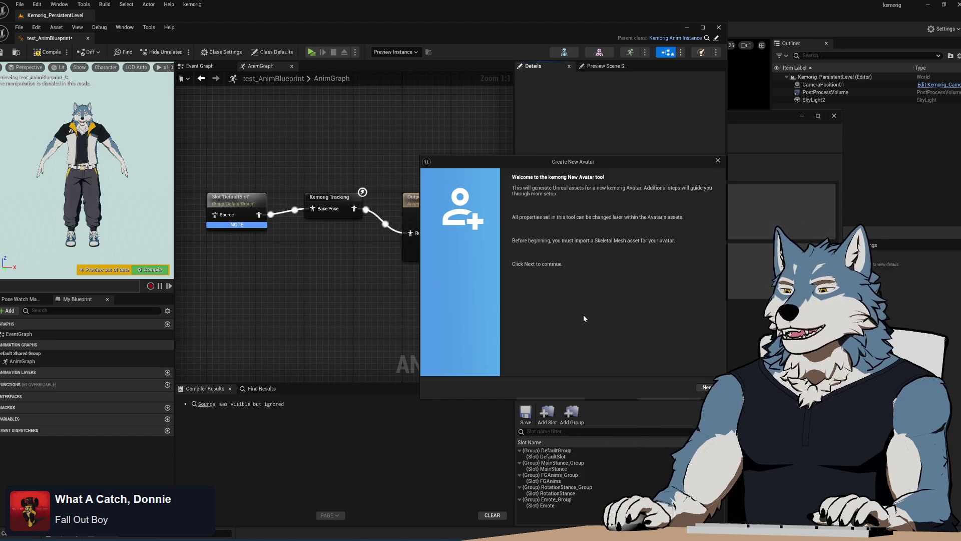
left_click_drag(764, 123, 825, 124)
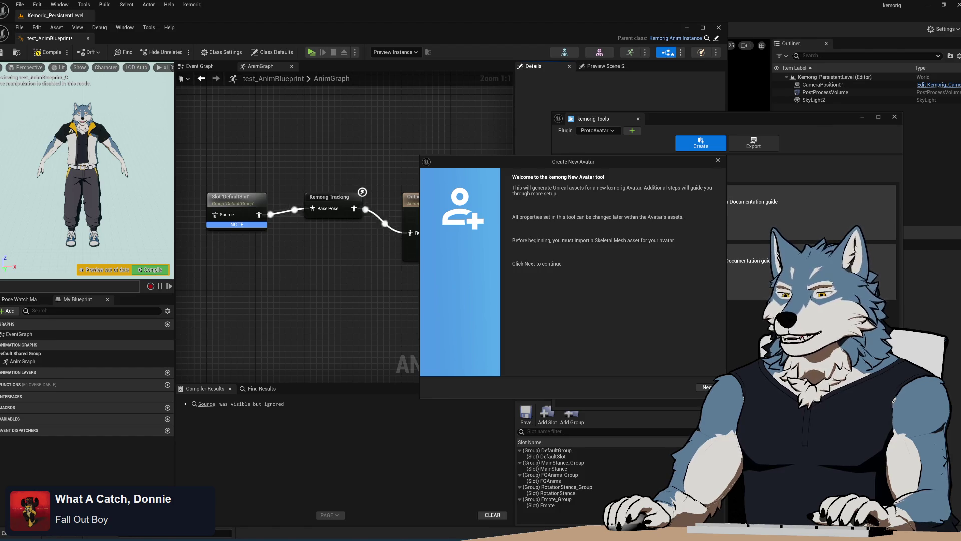
key("ctrl+b")
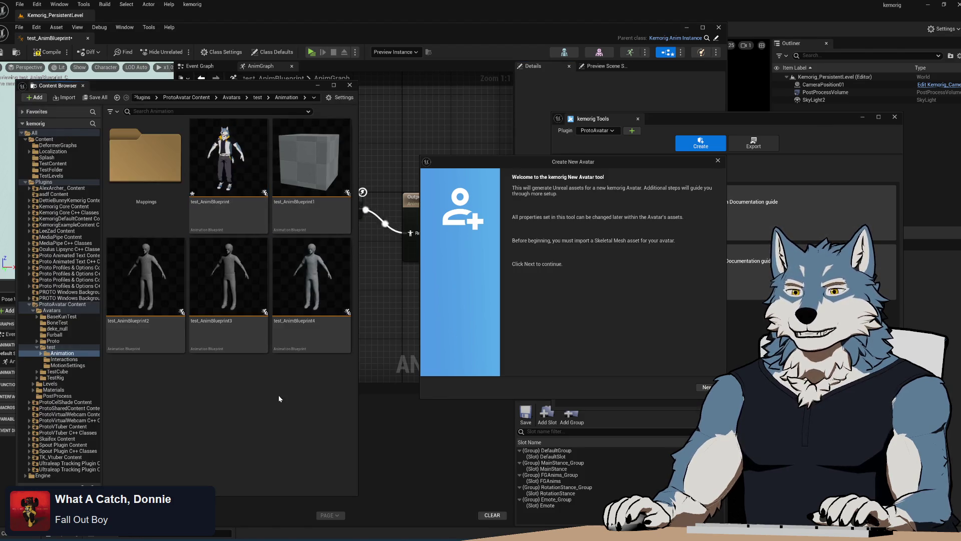
Try deleting the test avatar folder, agreeing to load its 28 assets
left_click(52, 347)
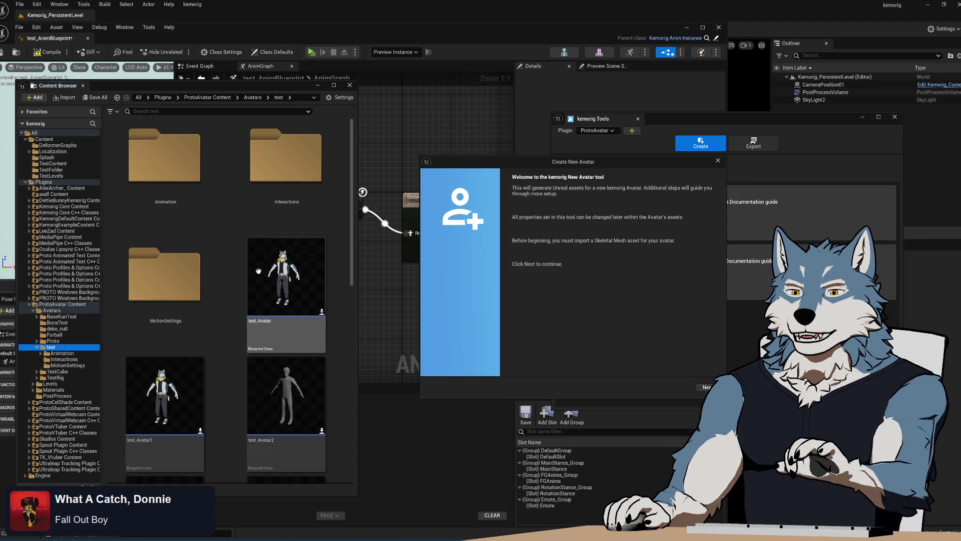
left_click(52, 310)
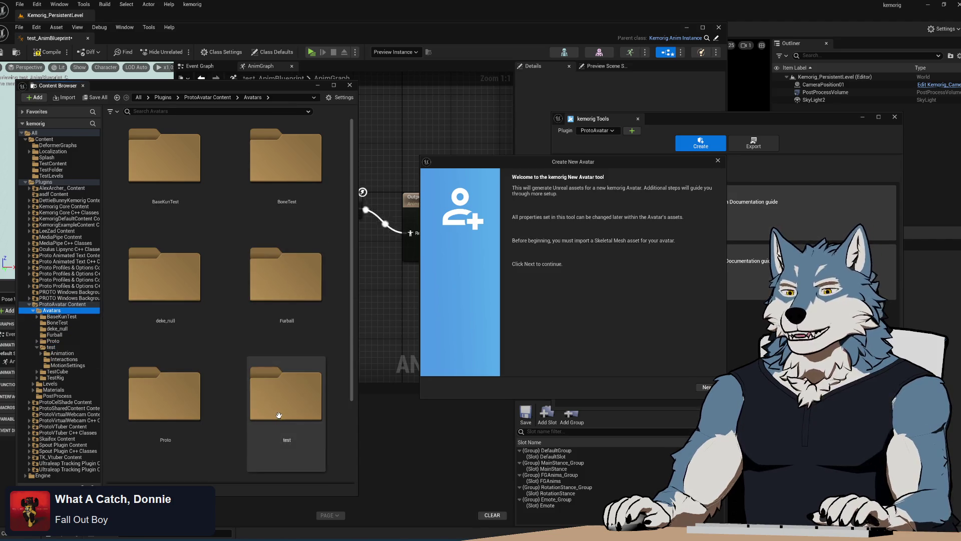
left_click(279, 415)
key("Delete")
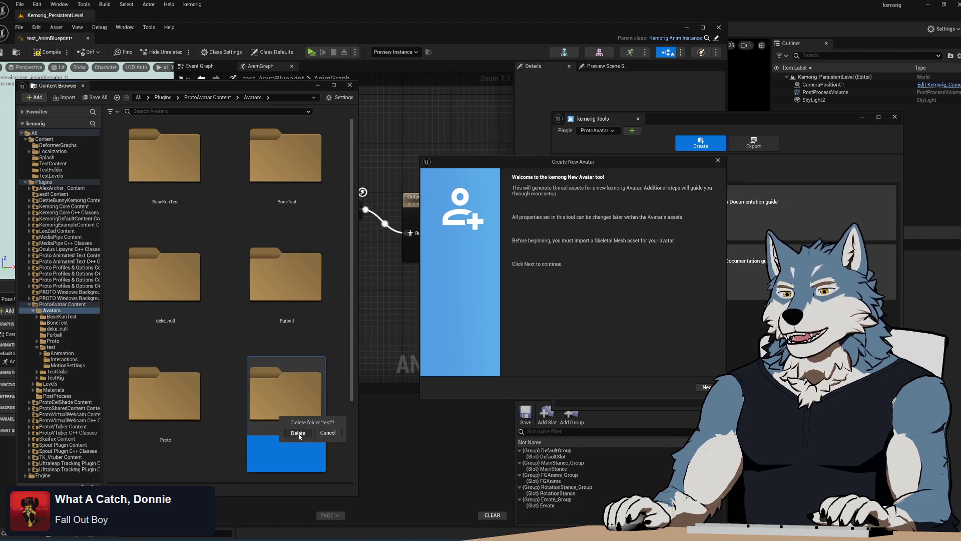
left_click(298, 433)
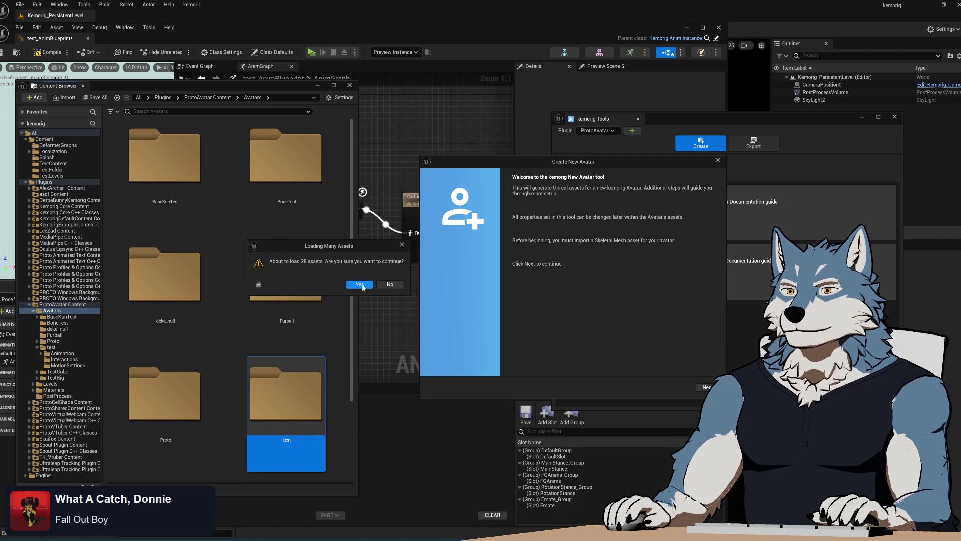
left_click(363, 285)
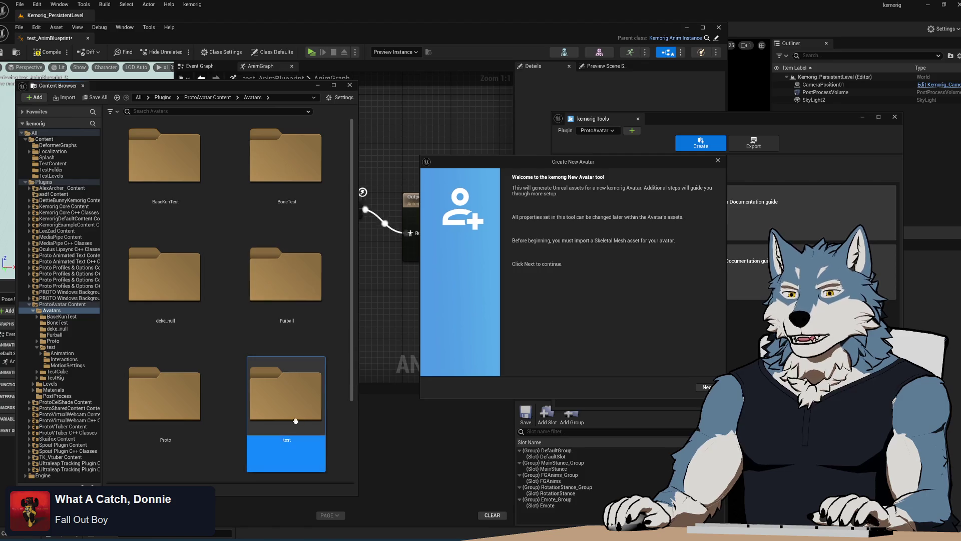
double_click(286, 396)
left_click(718, 161)
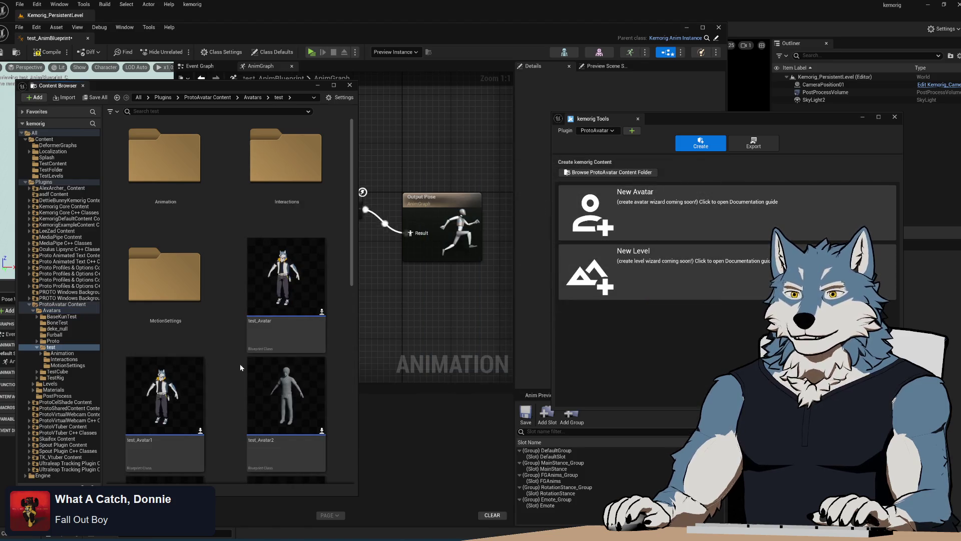
Force-delete all assets listed across the avatar folders, including A_Theia_Sprint
left_click(68, 365, "shift")
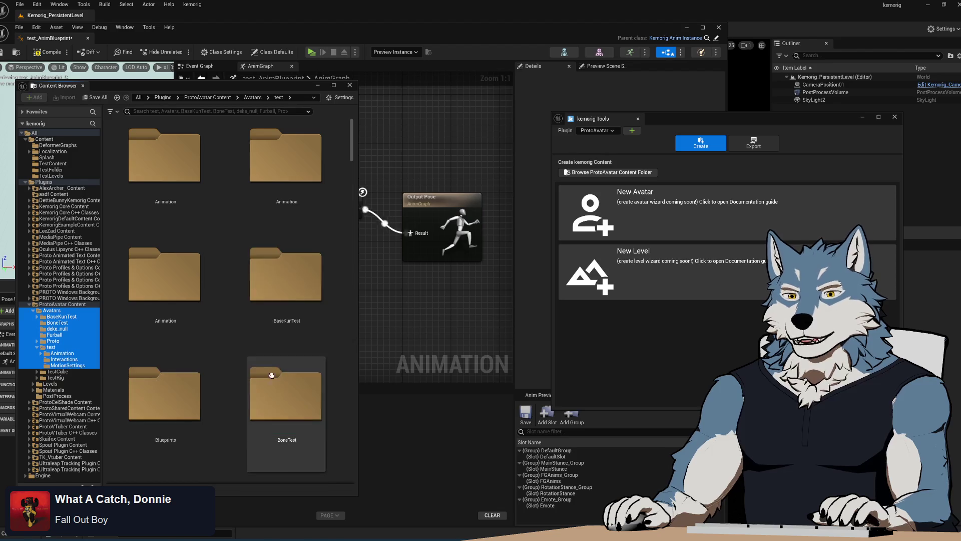
mouse_move(353, 155)
left_mouse_down()
mouse_move(356, 248)
mouse_move(356, 232)
left_mouse_up()
left_click(192, 306)
scroll(343, 401, "down", 10)
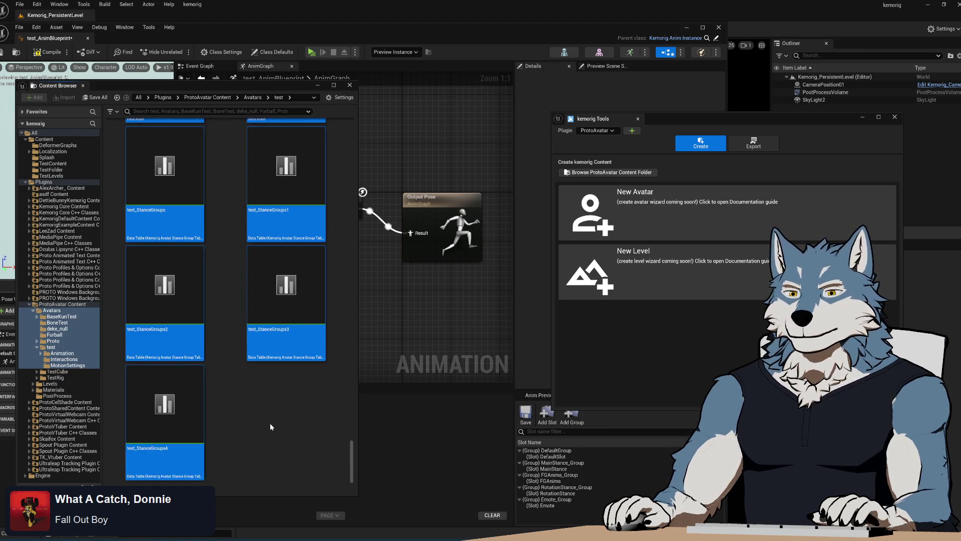
key("Delete")
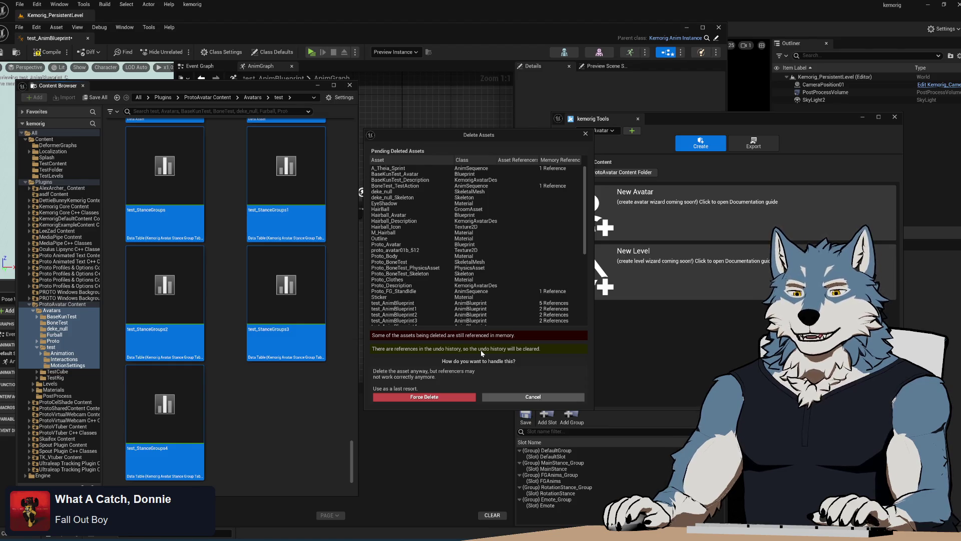
left_click(436, 396)
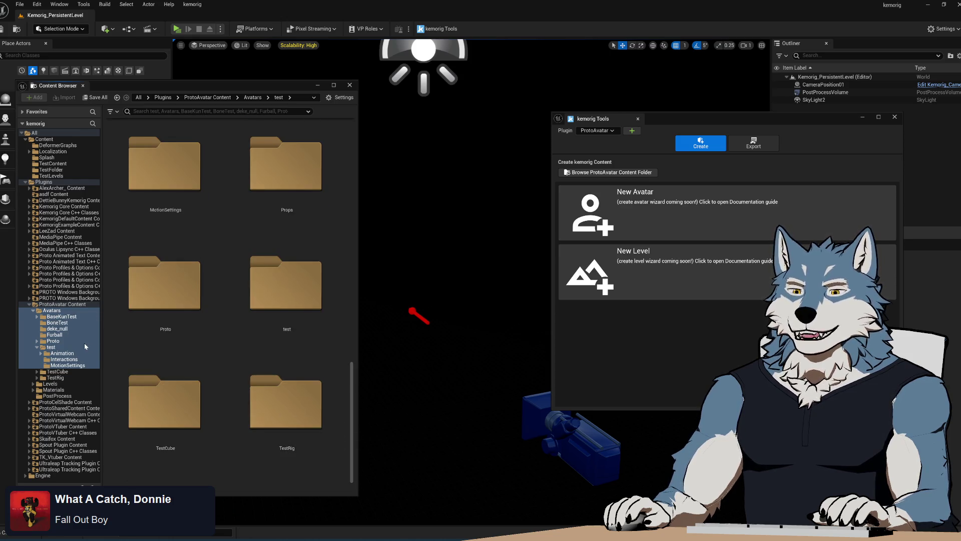
Check what remains in the deke_null, test, Furball, Proto and BaseKunTest folders
left_click(56, 328)
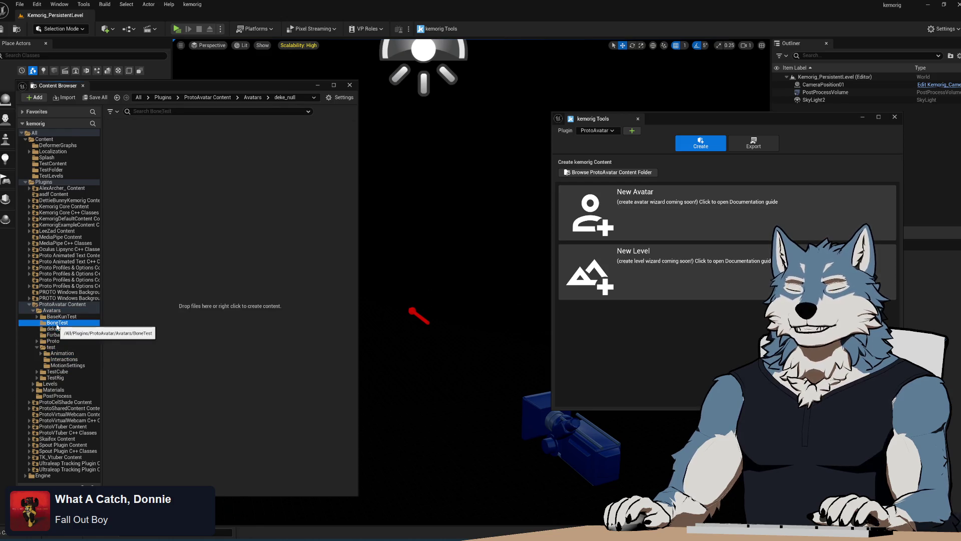
left_click(52, 347)
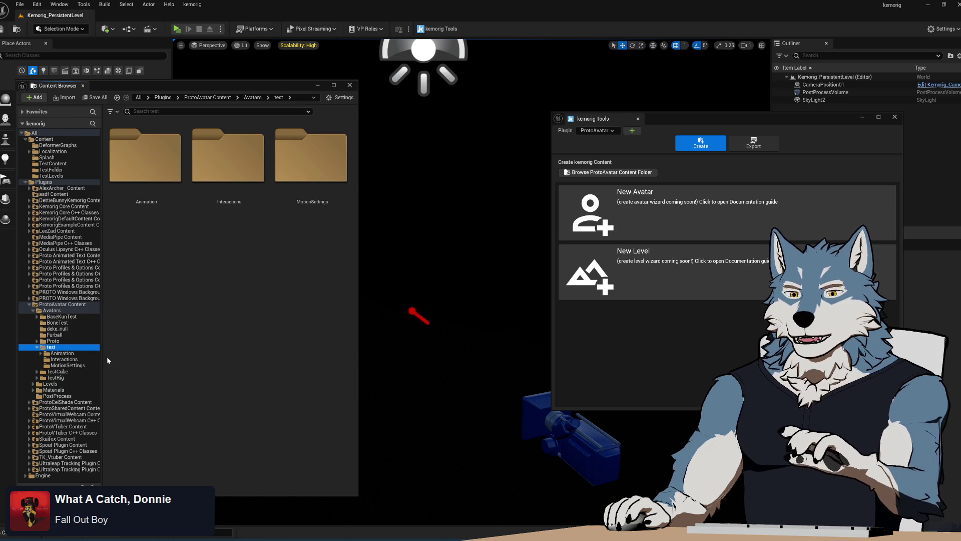
left_click(61, 353)
left_click(54, 334)
left_click(55, 341)
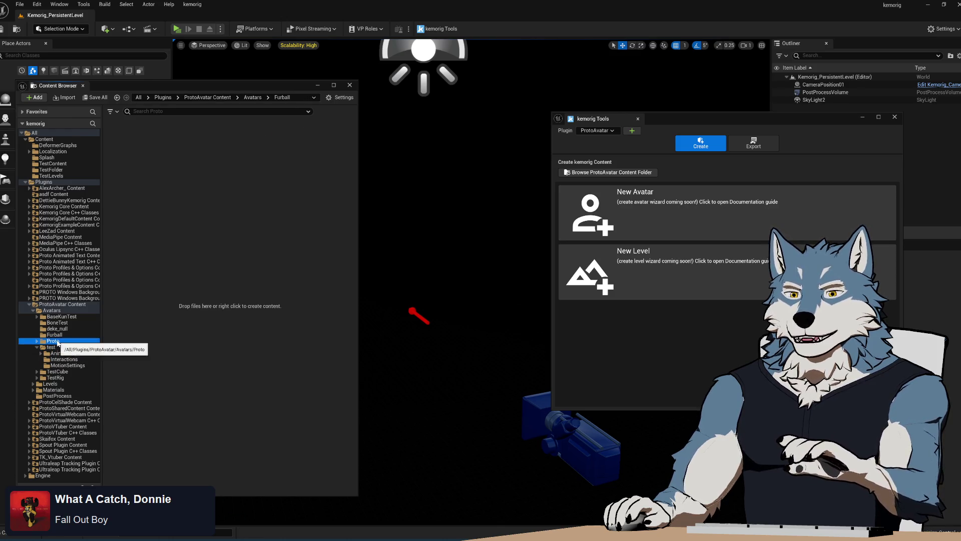
left_click(60, 329)
left_click(62, 317)
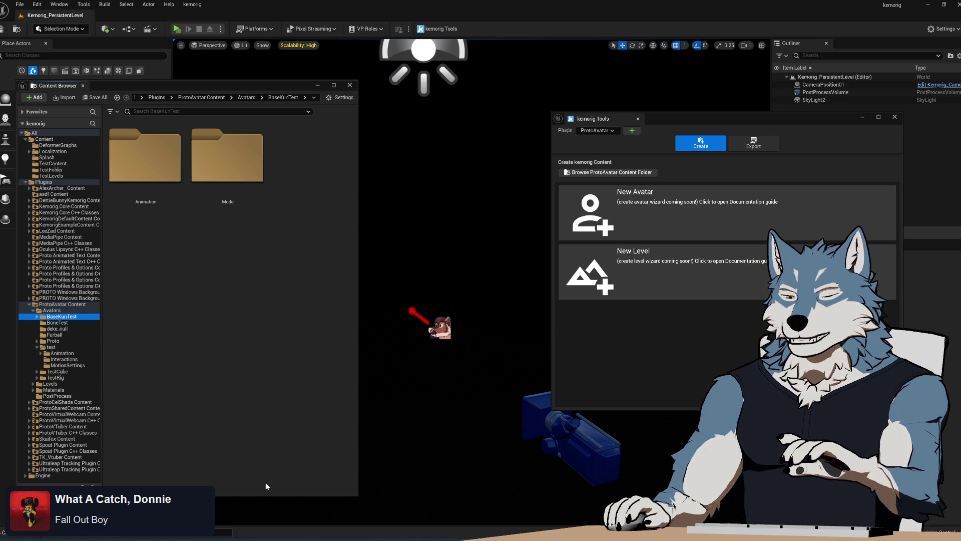
Open File Explorer on This PC, then return to the Proto folder's content creation menu
left_click(57, 538)
left_click(172, 365)
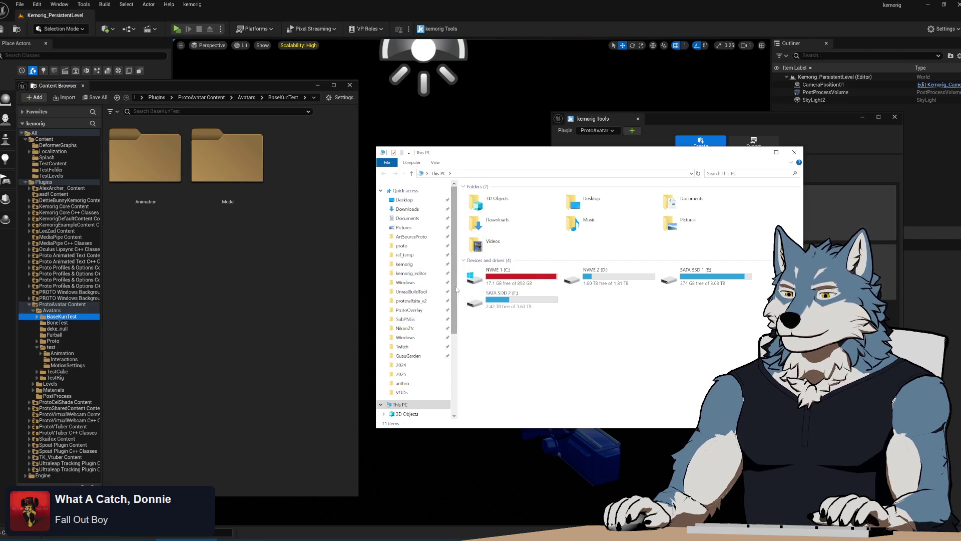
left_click(53, 341)
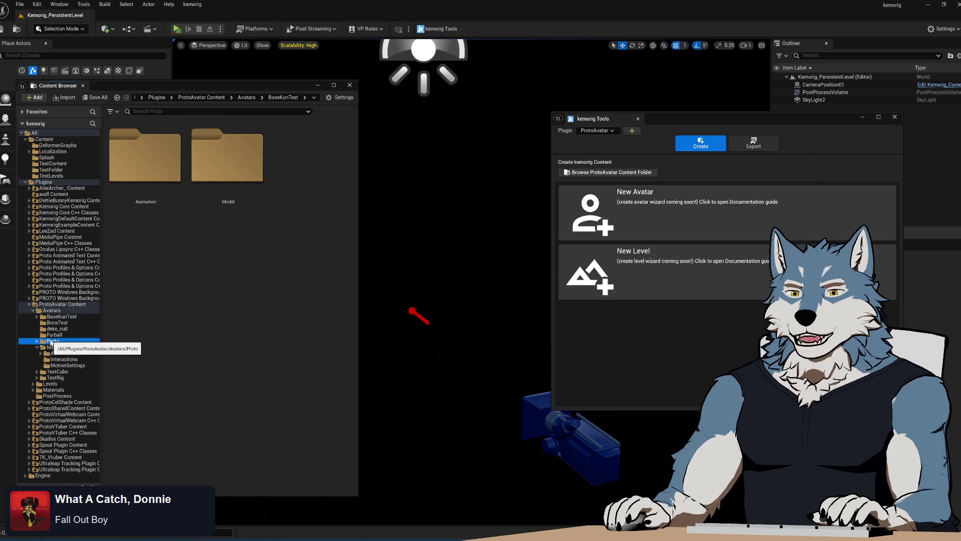
right_click(221, 383)
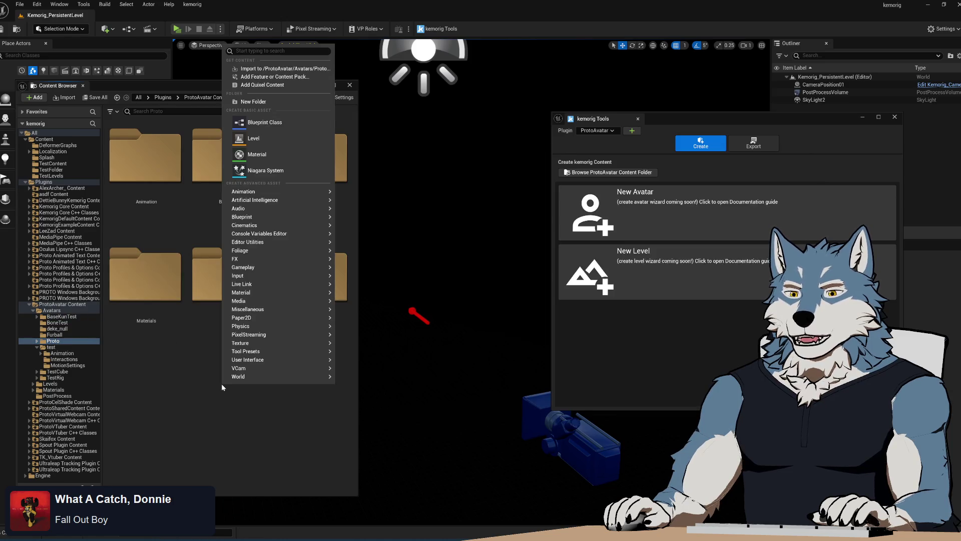
Check the undo history, then expand and view the test folder's remaining subfolders
left_click(194, 401)
left_click(37, 4)
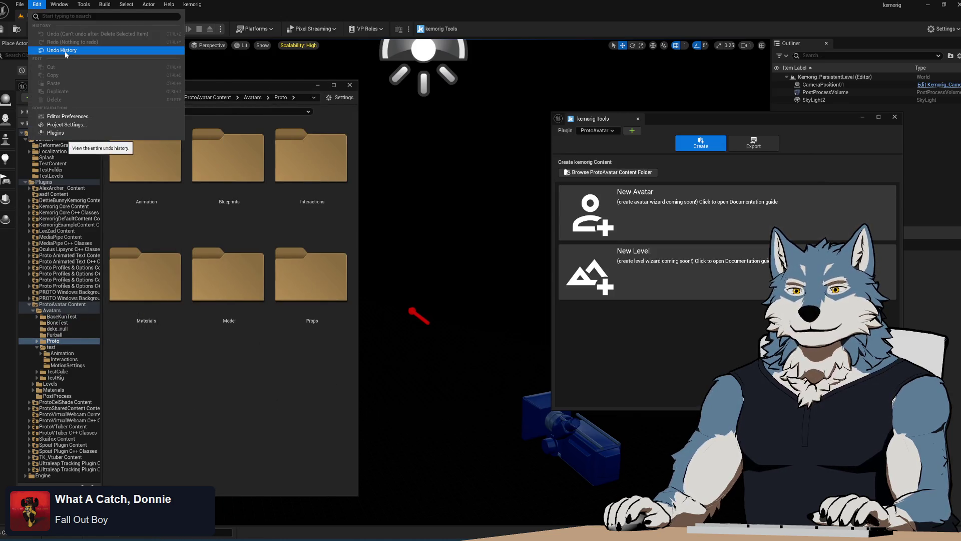
left_click(66, 51)
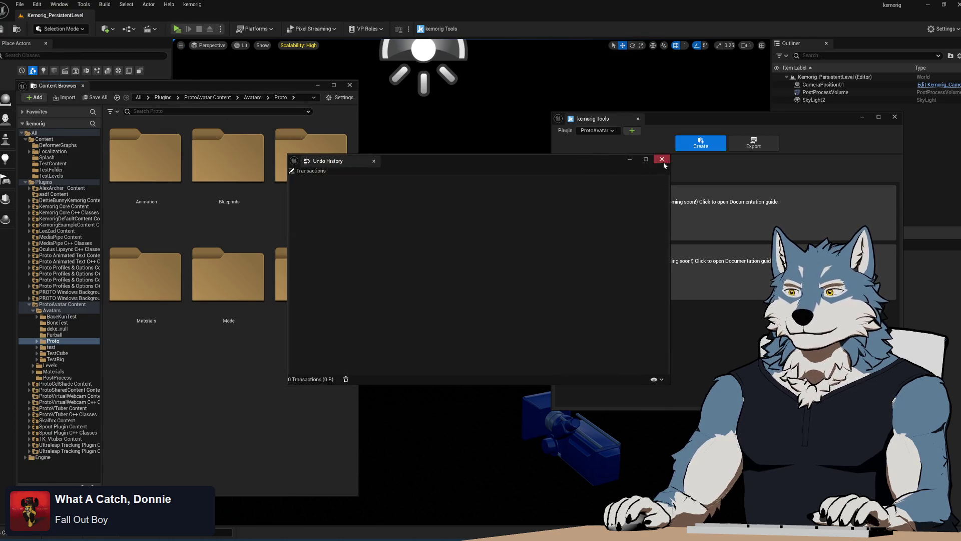
left_click(662, 159)
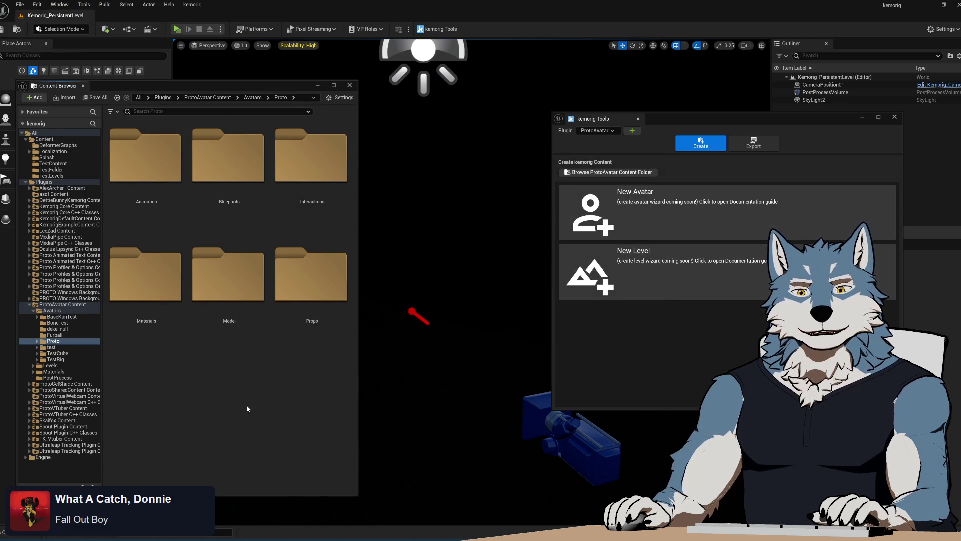
left_click(37, 347)
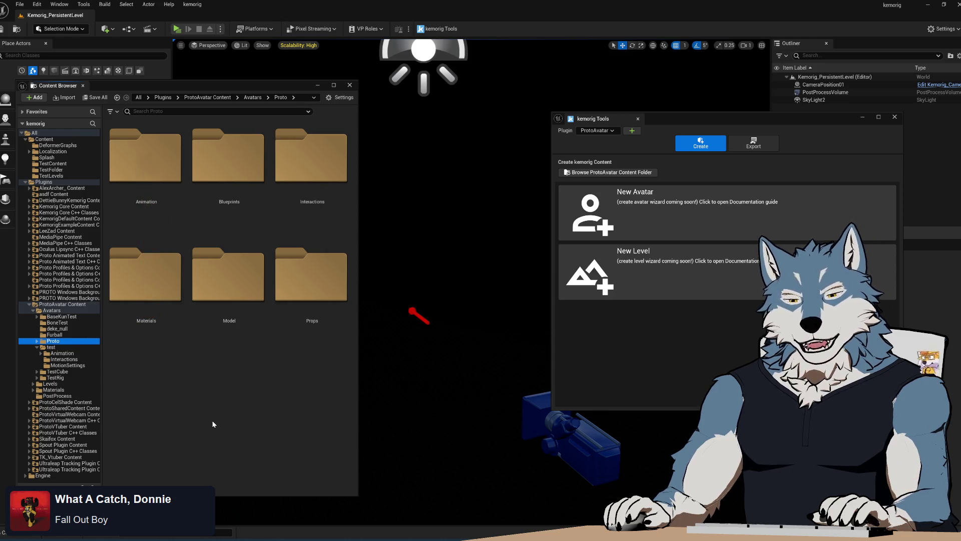
left_click(52, 347)
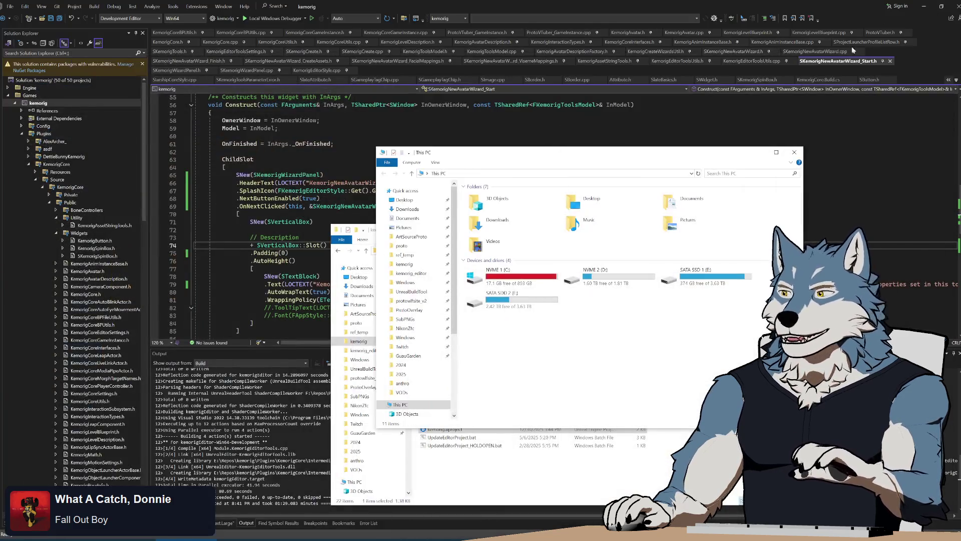
Minimize Visual Studio and close the Recycle Bin window
double_click(896, 7)
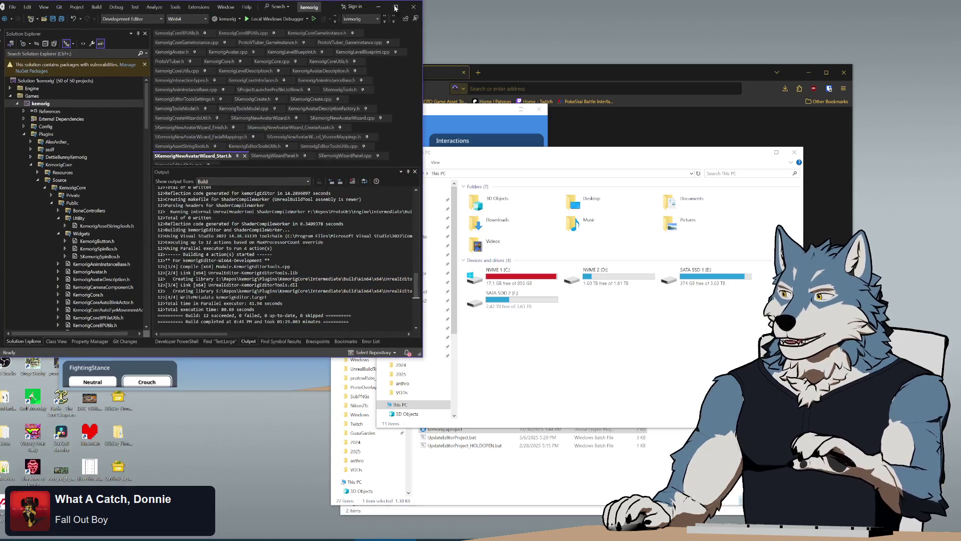
left_click(379, 7)
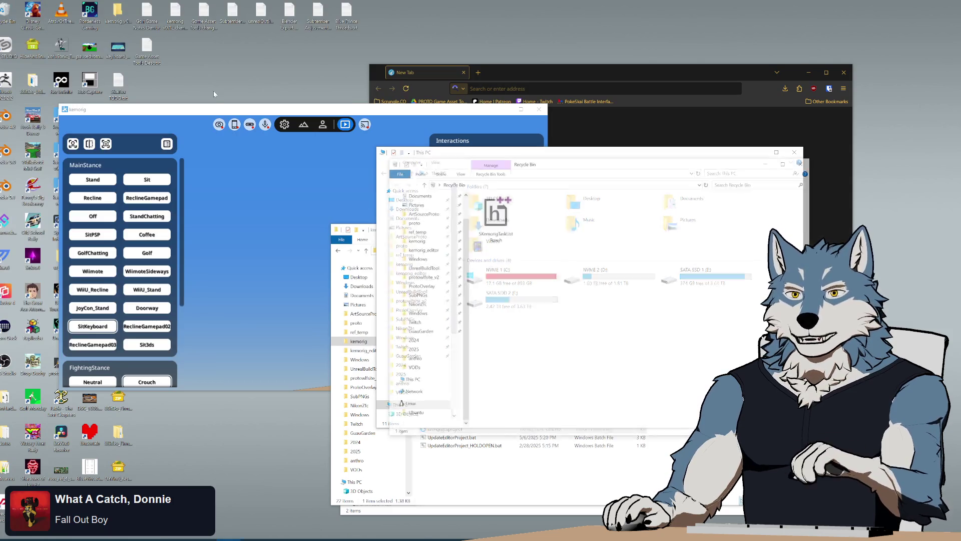
left_click(804, 163)
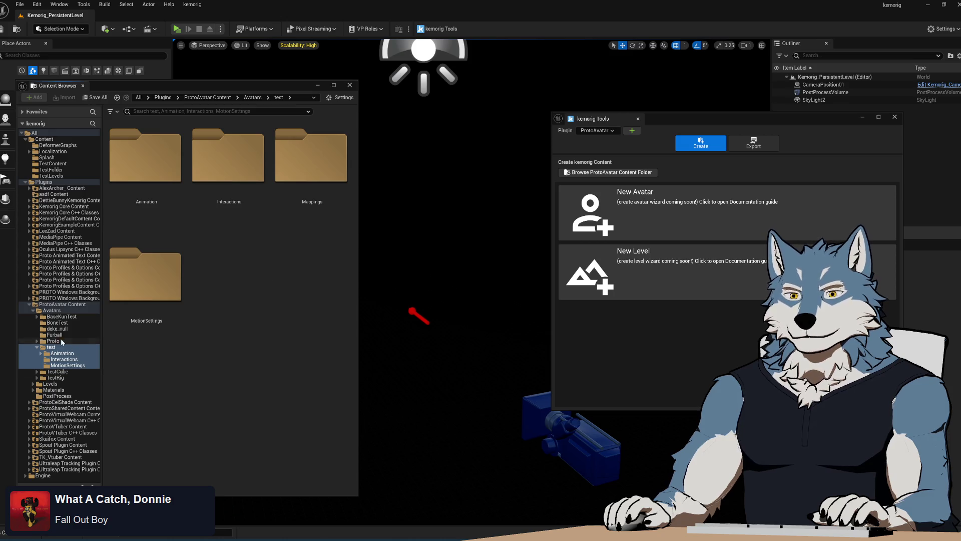
Browse the TestRig, deke_null and BaseKunTest folders, then bring up the Start menu
left_click(59, 378)
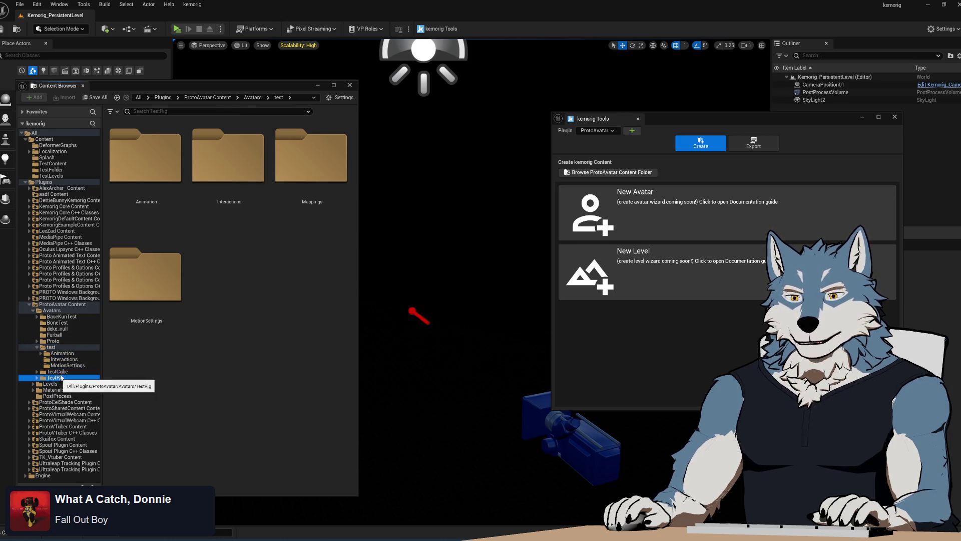
left_click(59, 341)
left_click(61, 329)
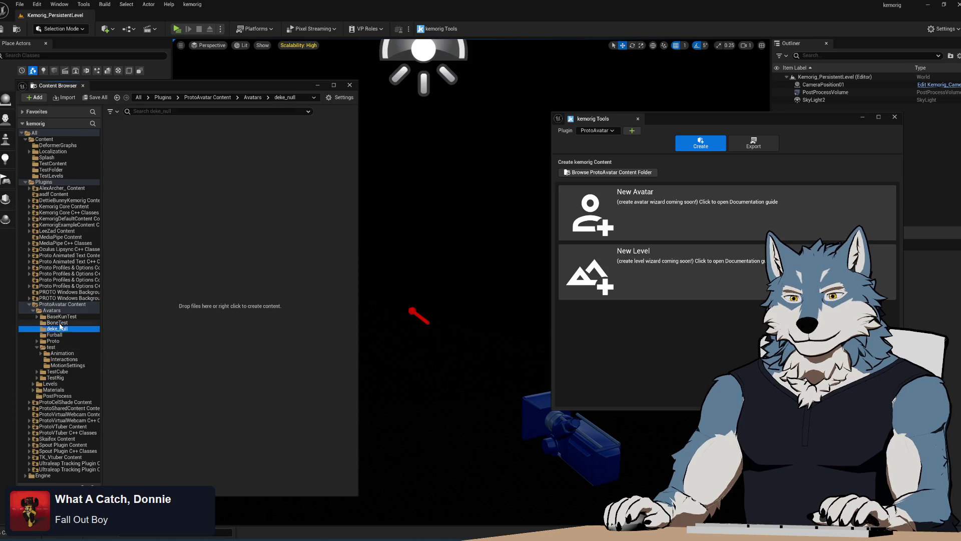
left_click(59, 316)
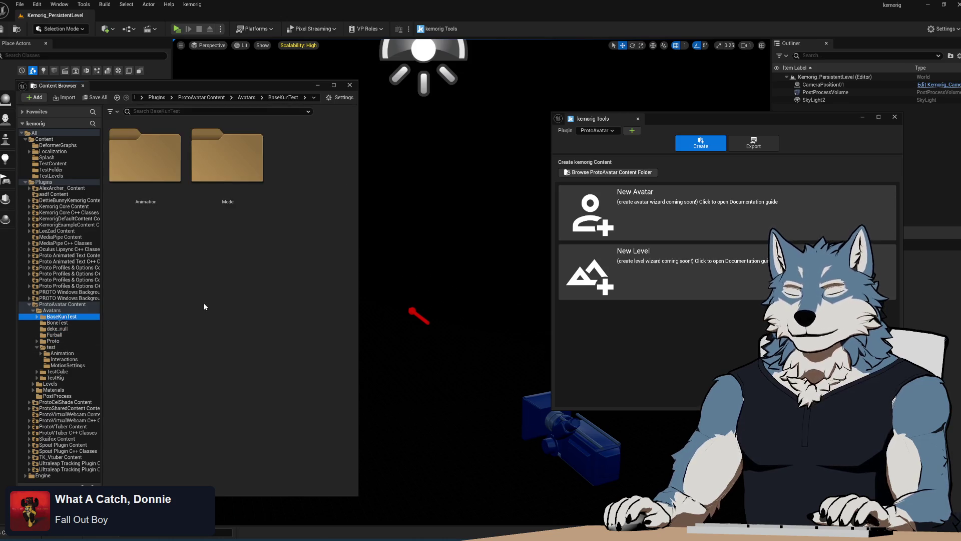
key("super")
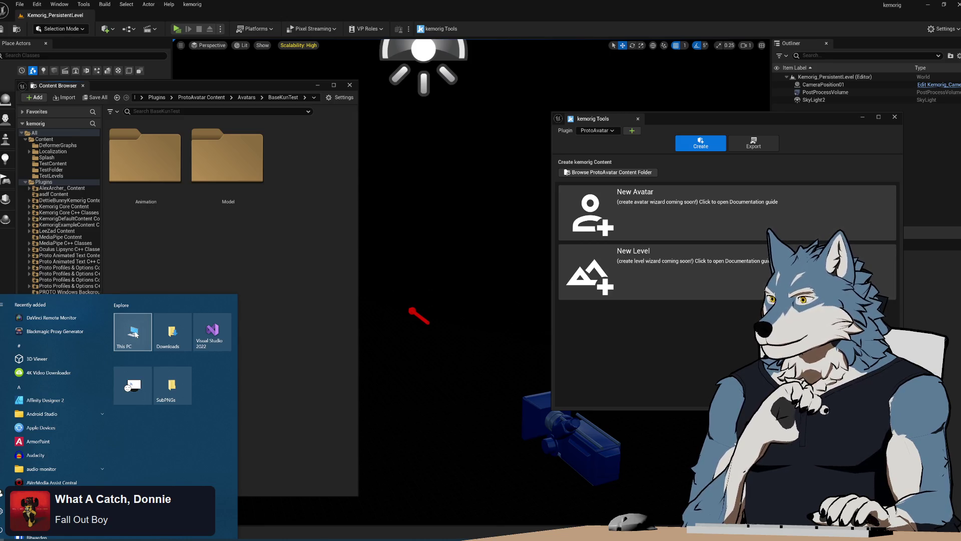
In File Explorer, browse from This PC through the C: drive to the Repos folder
left_click(135, 334)
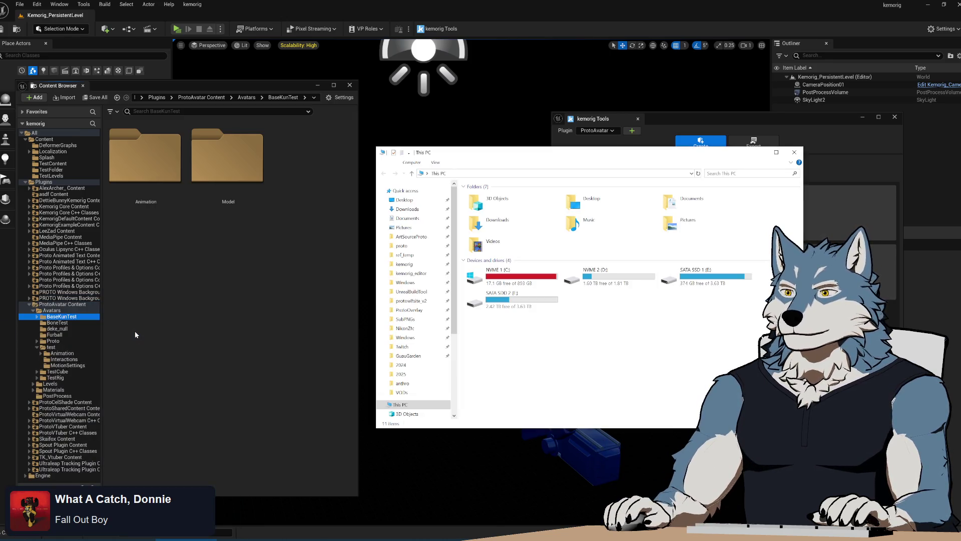
double_click(516, 275)
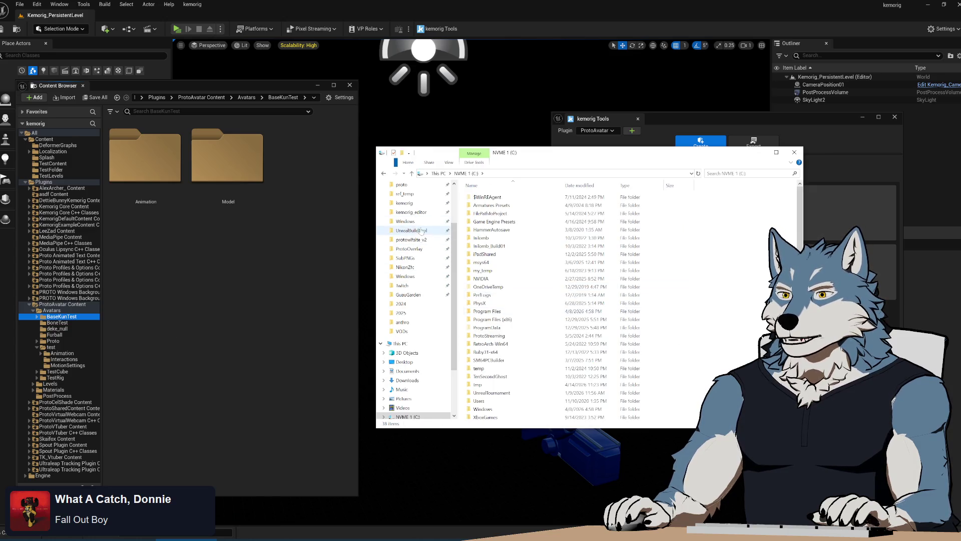
left_click(413, 203)
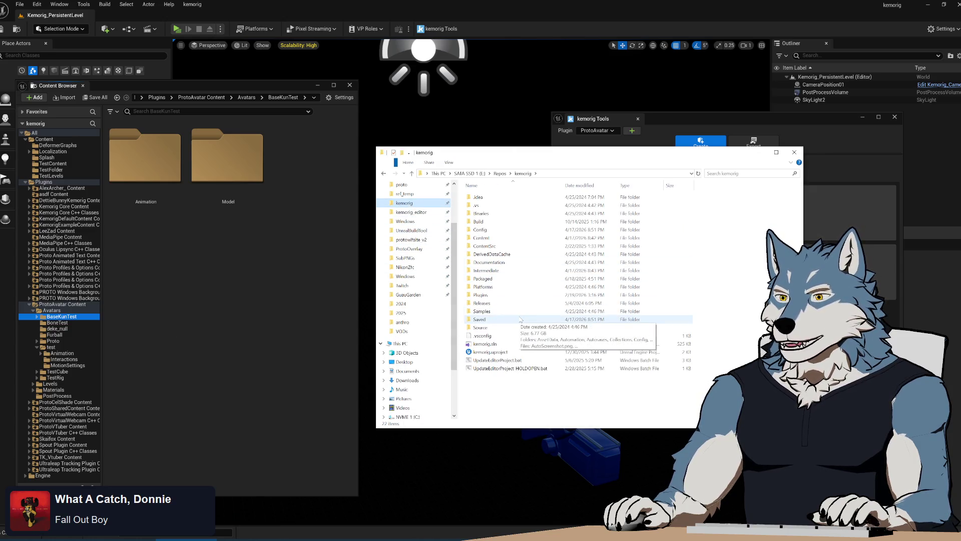
left_click(416, 212)
left_click(500, 173)
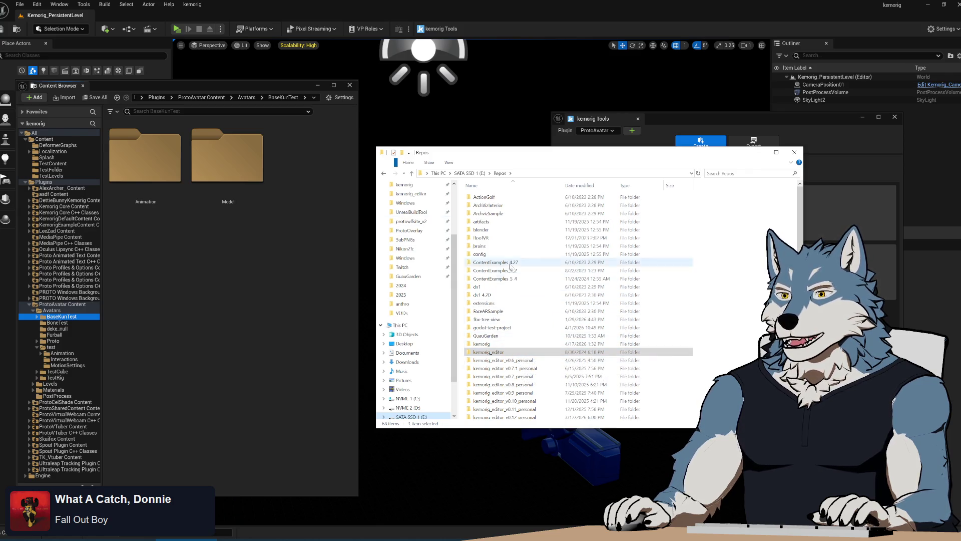
scroll(531, 356, "down", 8)
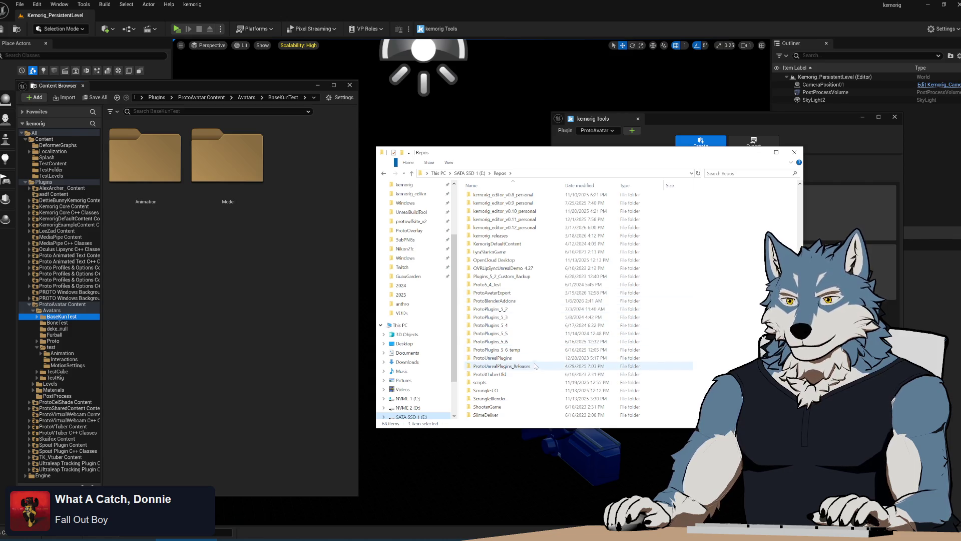
Open kemorig_editor_v0.11_personal's ProtoAvatar Proto Model folder, then Proto > Animation in Unreal
double_click(504, 219)
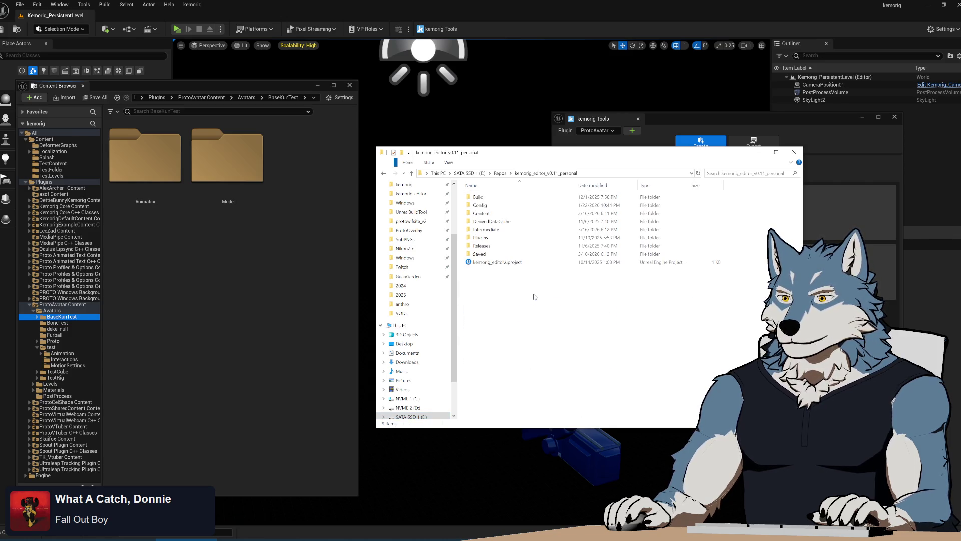
double_click(498, 238)
double_click(491, 197)
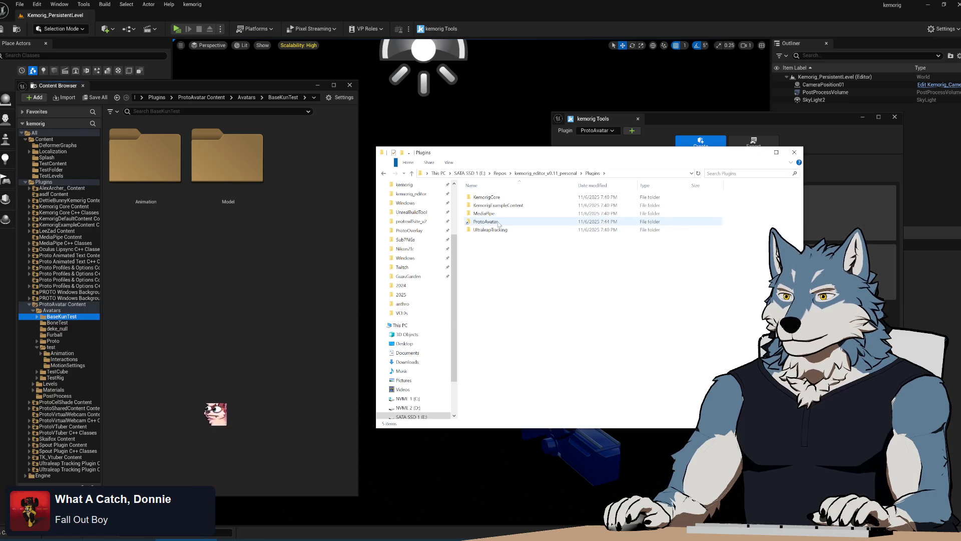
double_click(496, 197)
double_click(498, 197)
double_click(498, 229)
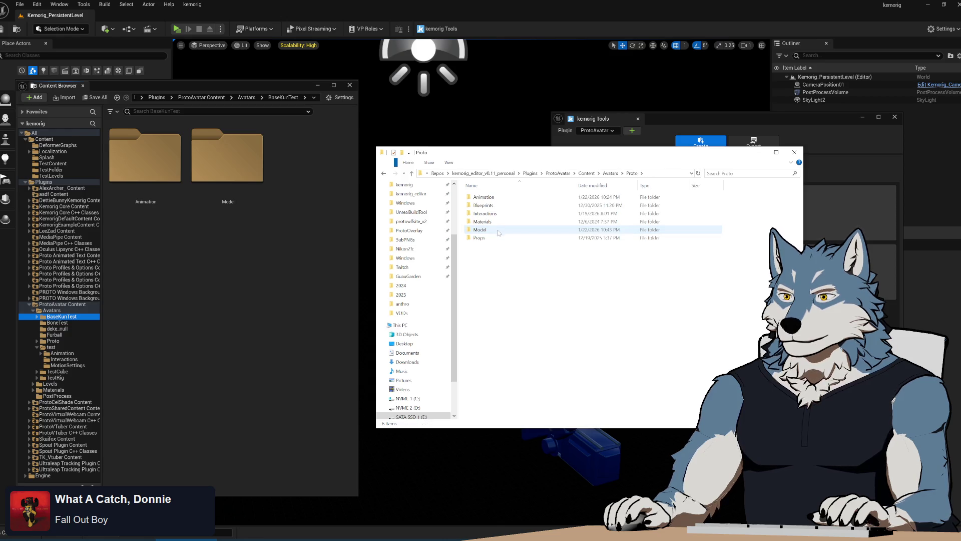
double_click(496, 229)
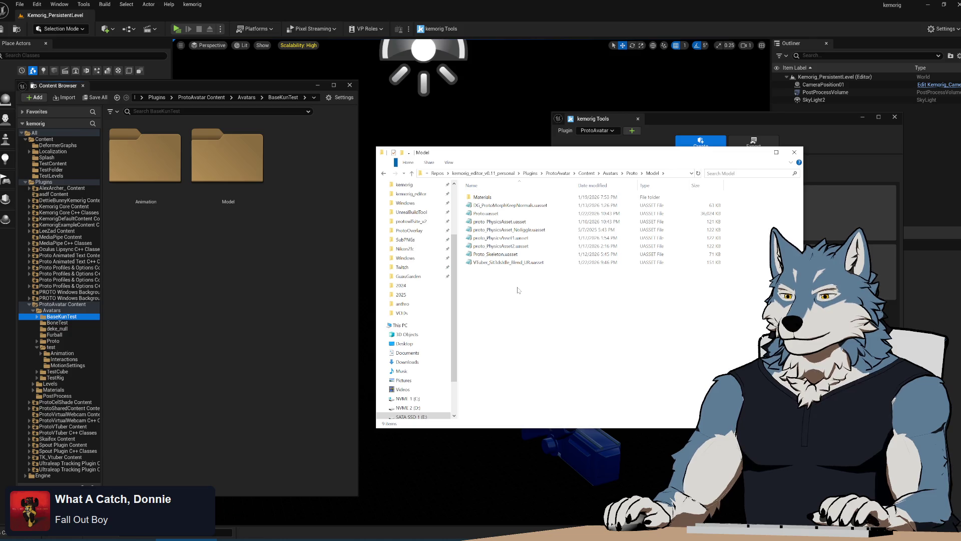
left_click(52, 340)
double_click(156, 155)
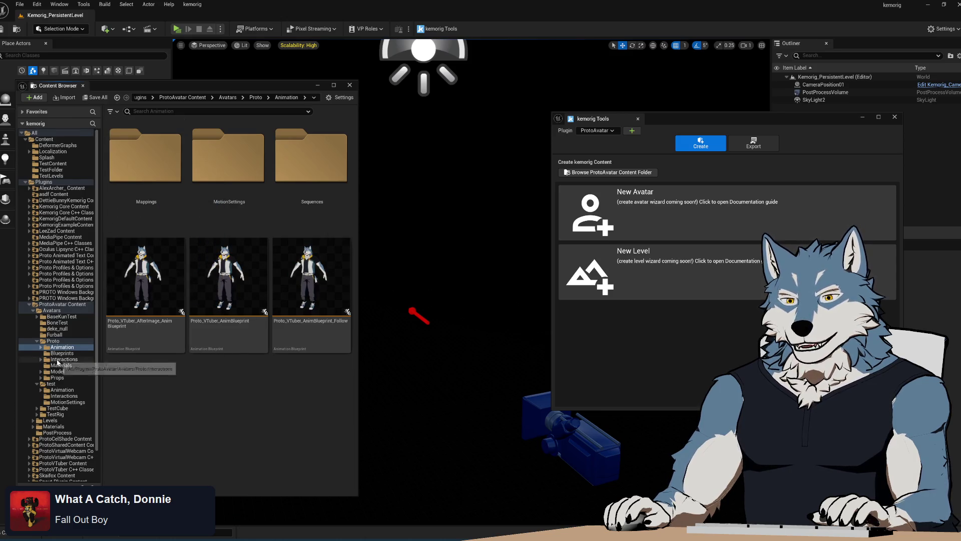
Browse Proto, test and the Proto-to-TestCube range in the Content Browser tree
key("alt+Left")
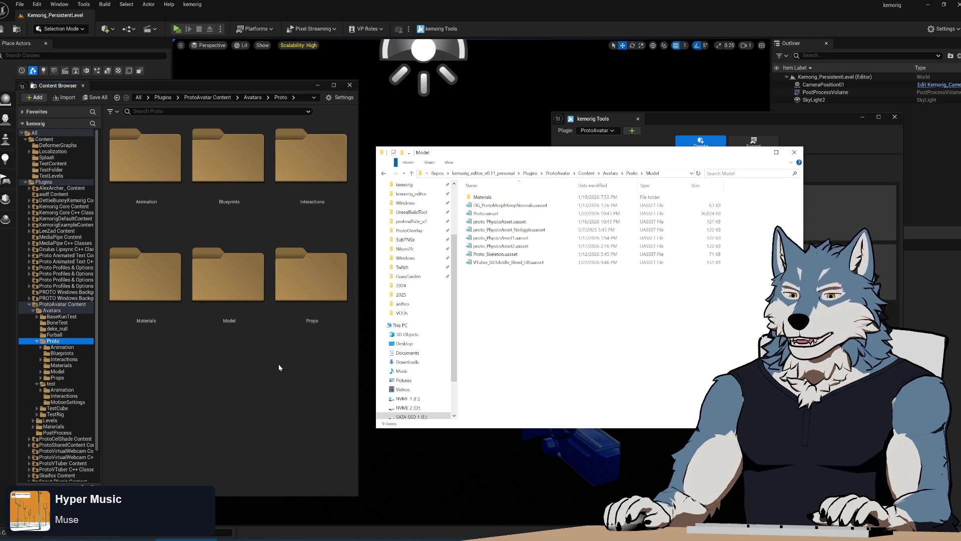
left_click(51, 384)
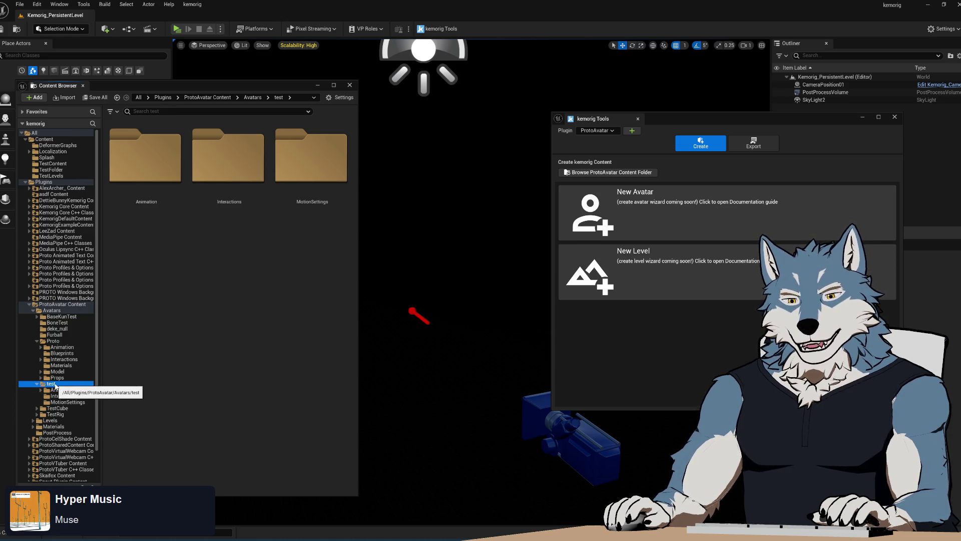
left_click(65, 402, "shift")
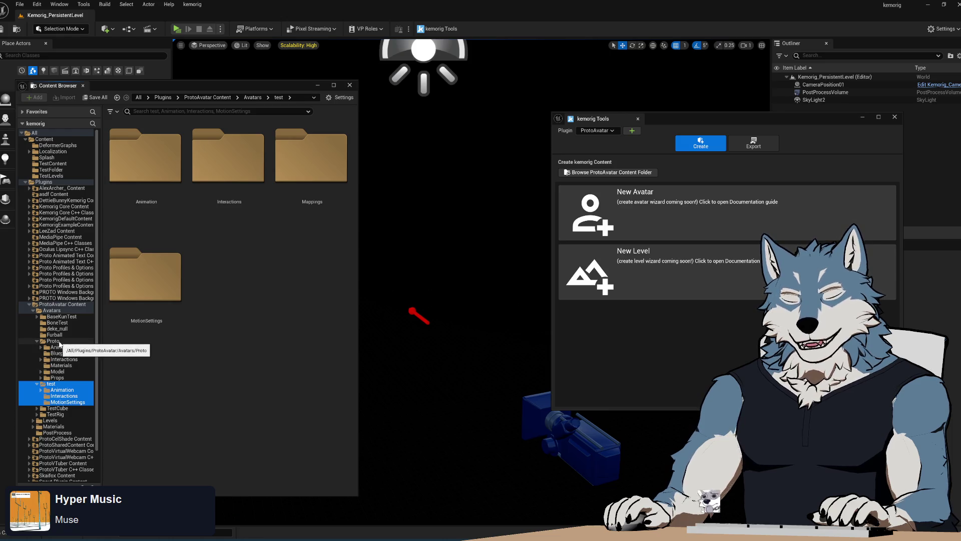
left_click(53, 341)
left_click(63, 408, "shift")
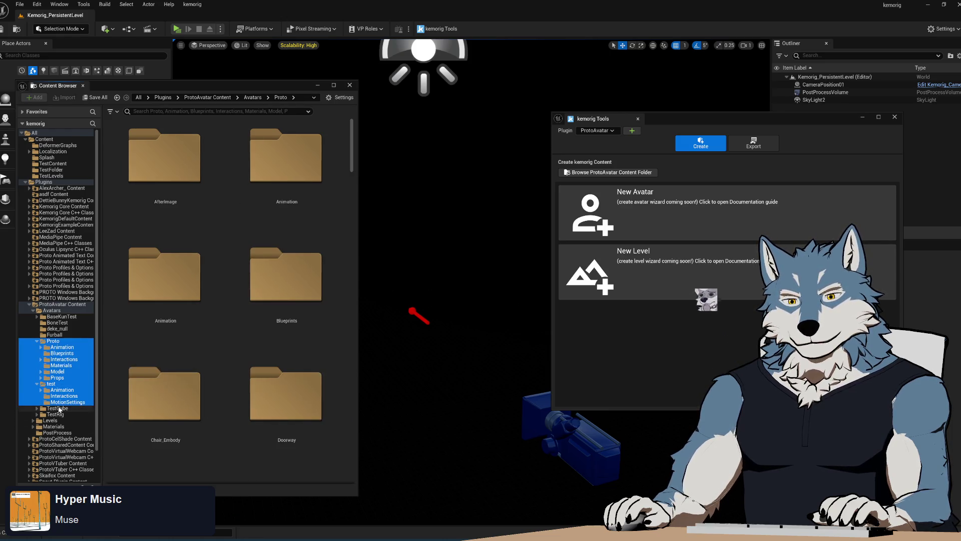
left_click(61, 409)
View TestRig and the Avatars-to-TestCube range, ending on the test folder
left_click(56, 414)
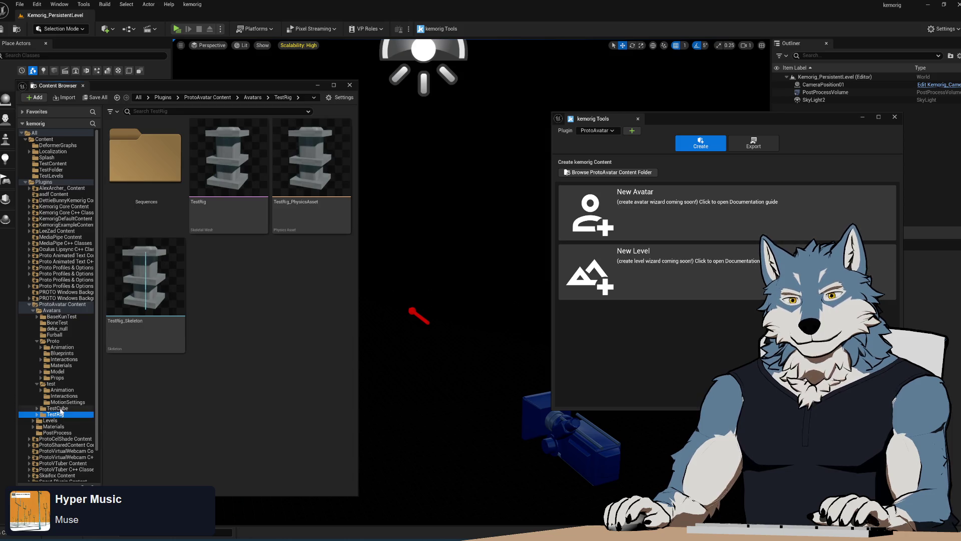
key("alt+Left")
key("alt+Left")
key("alt+Left")
left_click(64, 409, "shift")
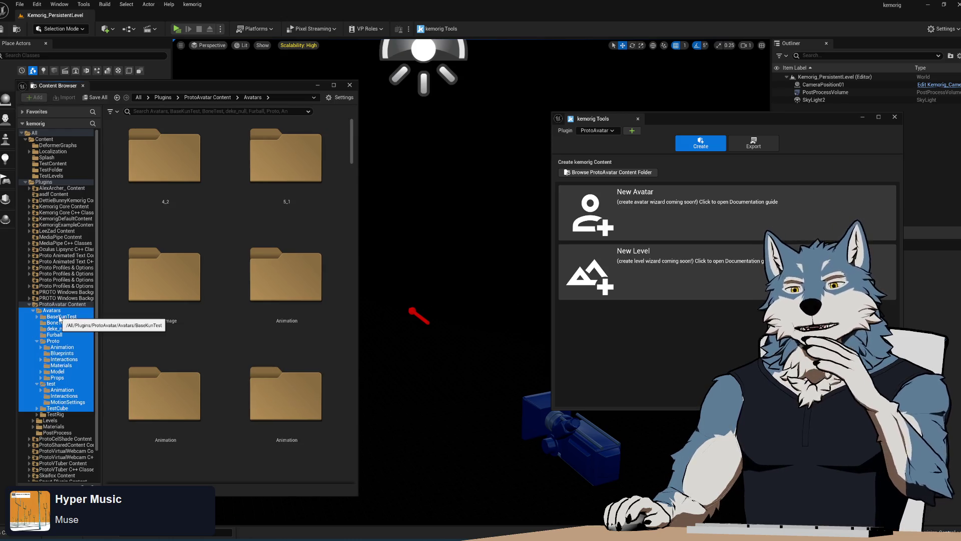
key("alt+Left")
key("alt+Left")
key("alt+Left")
left_click(56, 384)
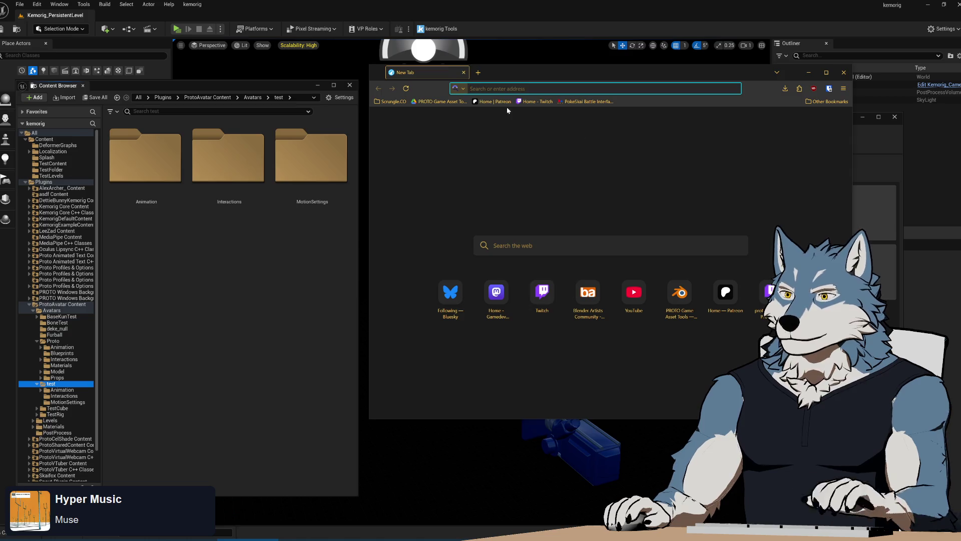
Search the web for 'unreal undo delete asset' and open the first forum result
type("unreal ")
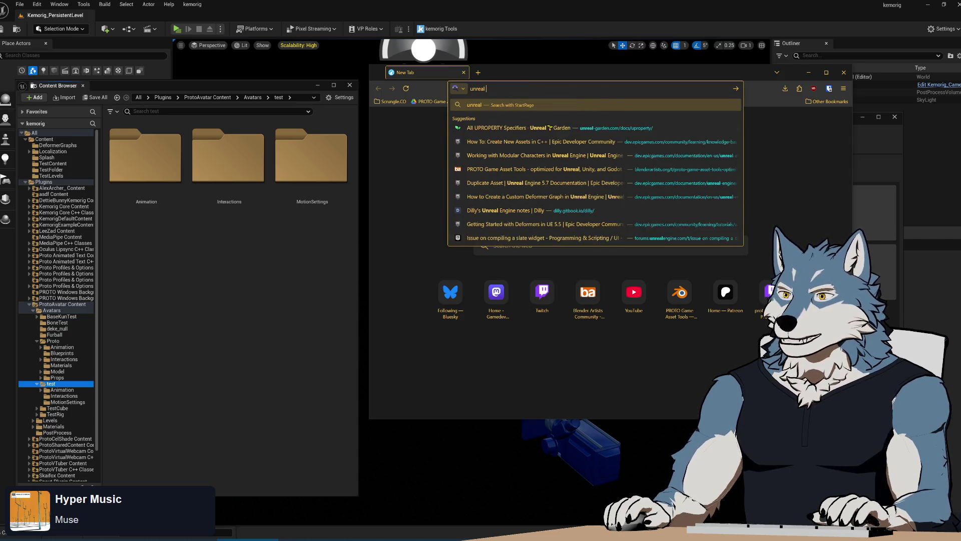
type("undo delete asset")
key("Return")
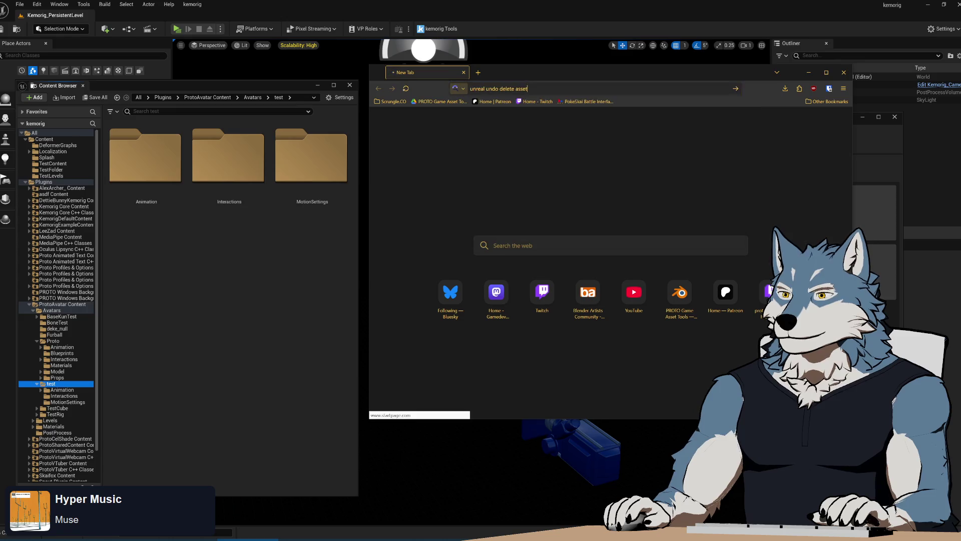
middle_click(538, 208)
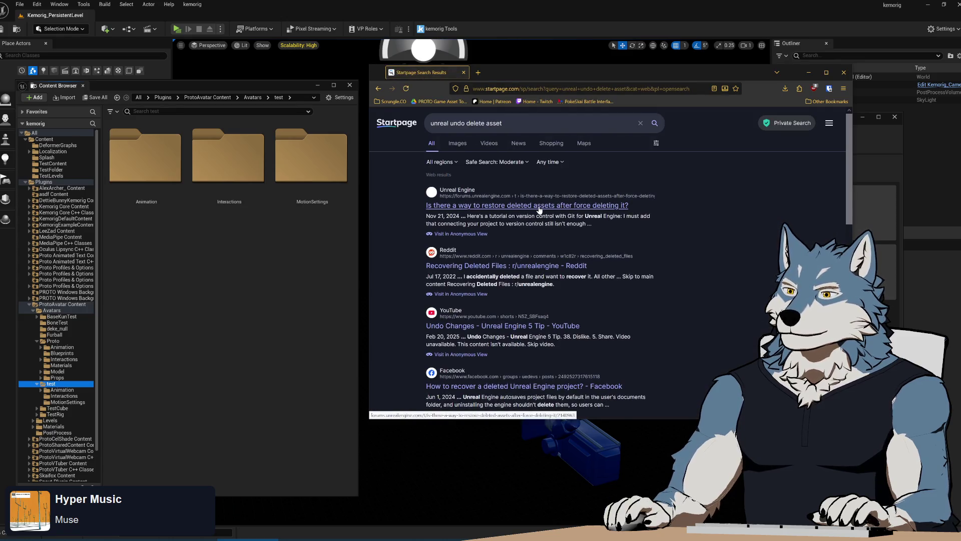
Read the forum thread on restoring deleted assets, then close it
left_click(510, 72)
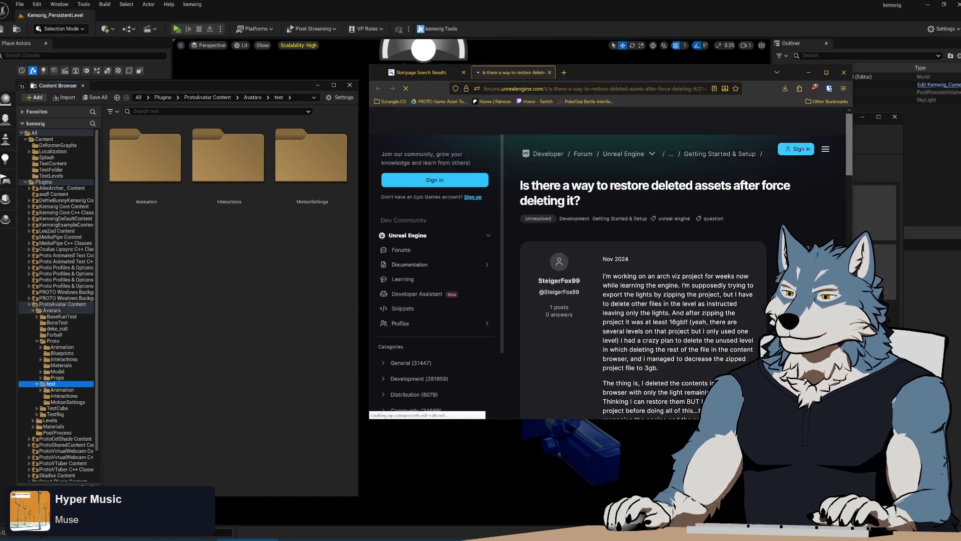
scroll(616, 276, "down", 5)
scroll(587, 311, "down", 3)
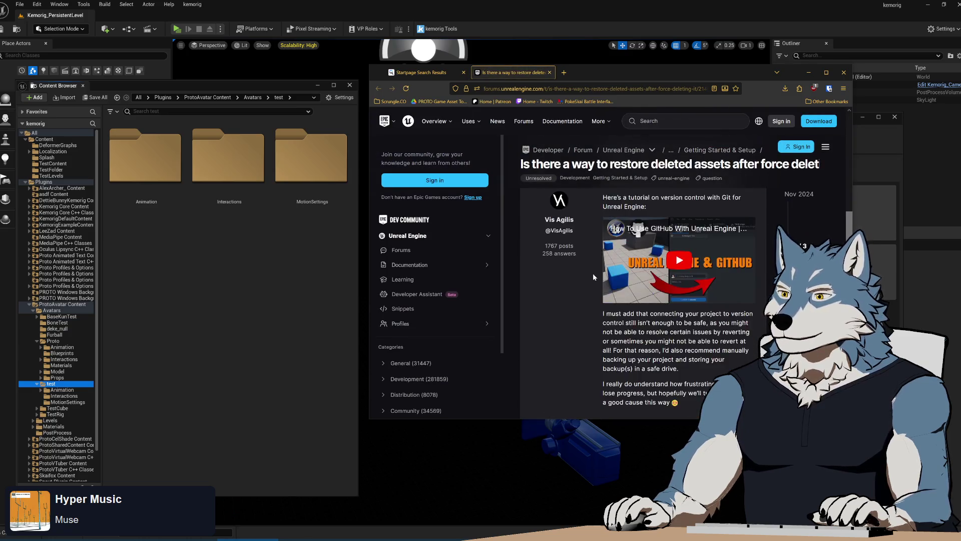
scroll(597, 291, "up", 2)
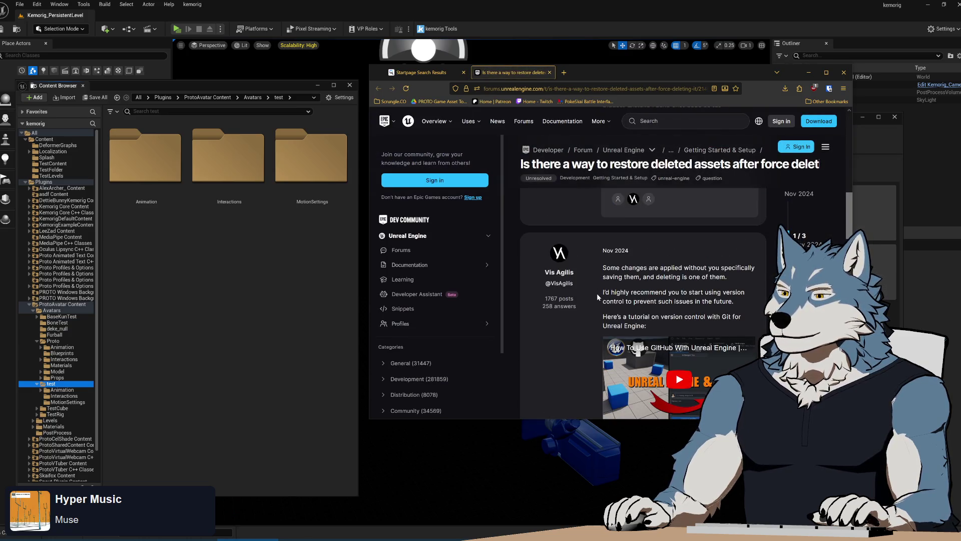
scroll(598, 296, "down", 5)
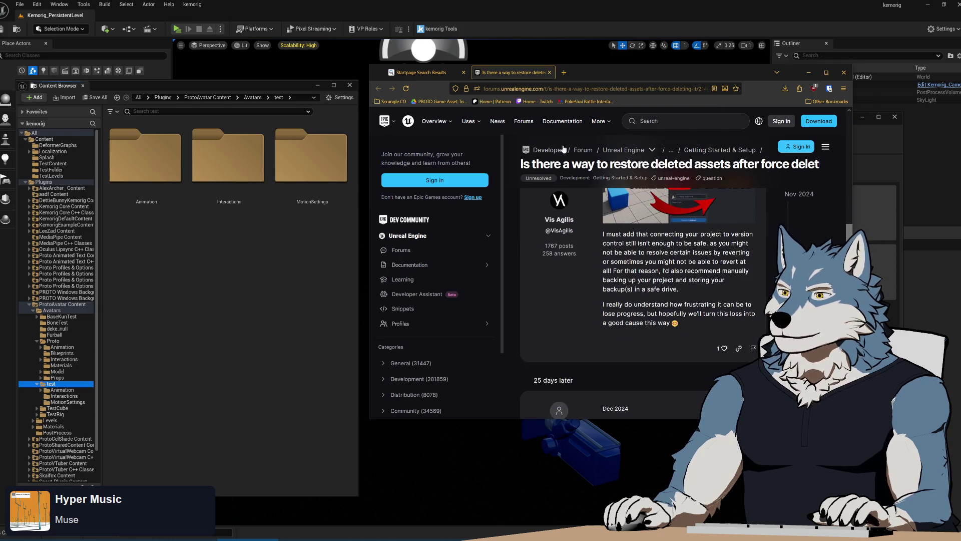
left_click(550, 73)
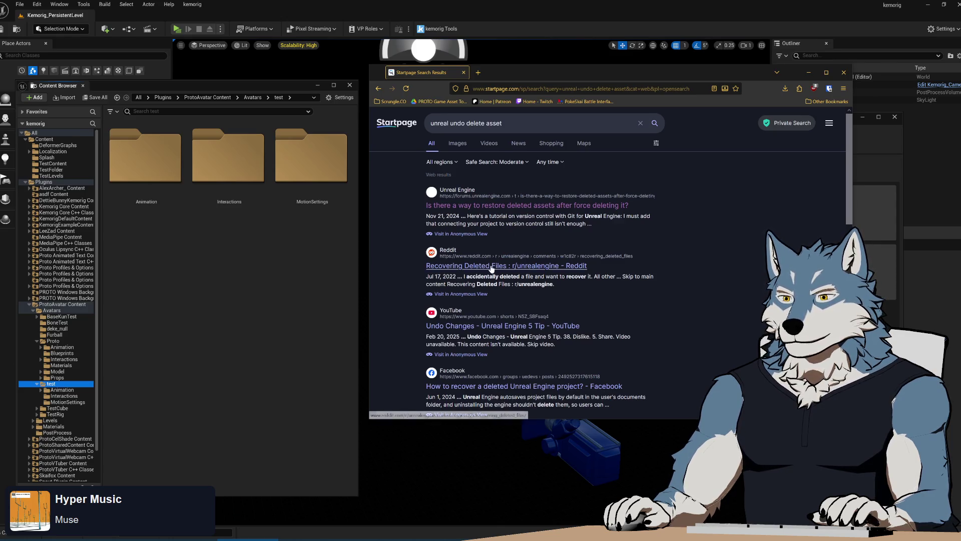
Read the Reddit post on recovering deleted files, then close it and Firefox
left_click(495, 266)
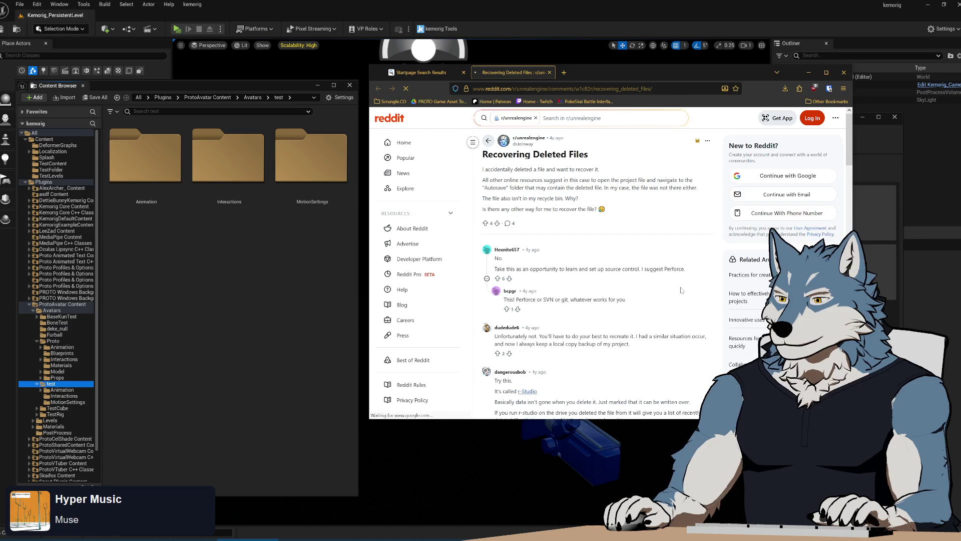
left_click(550, 72)
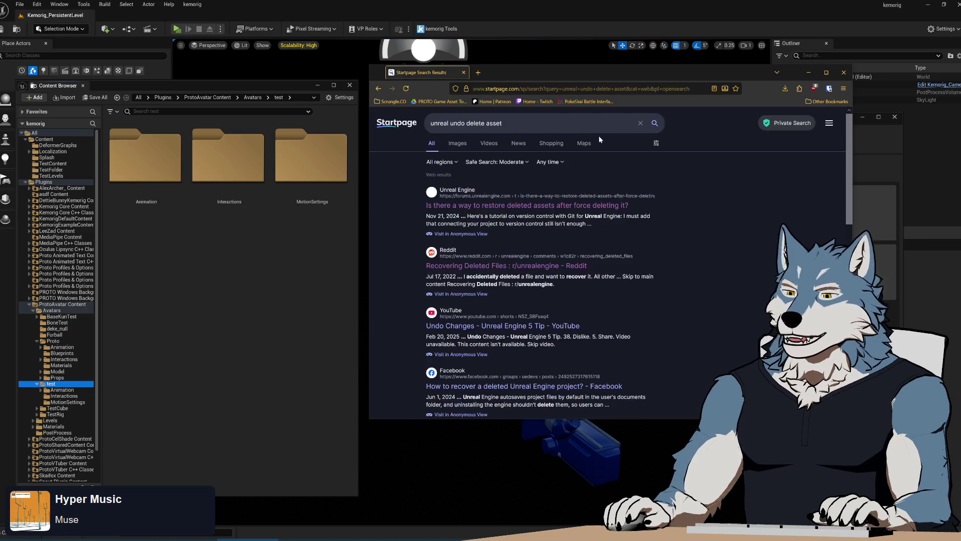
left_click(464, 73)
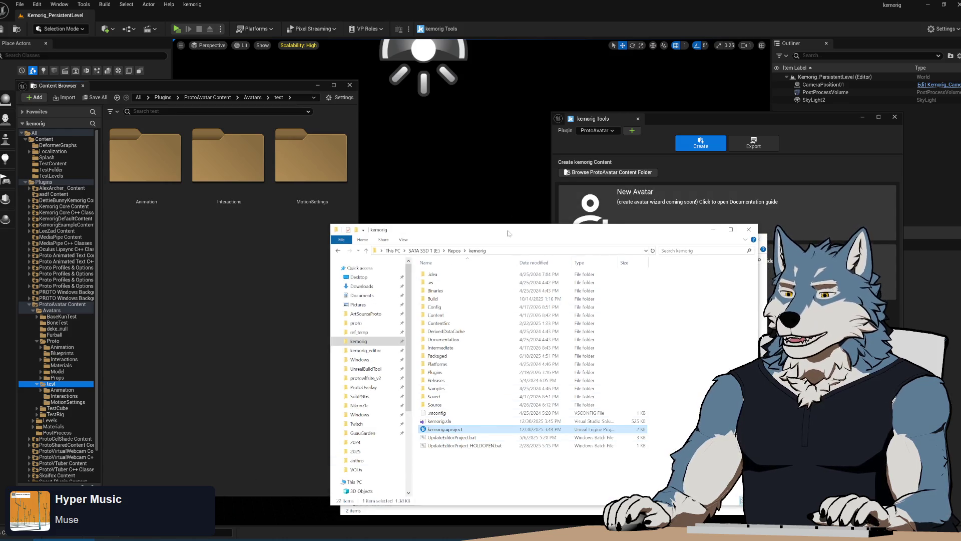
Move the kemorig window aside and go up from Model to the backup's Plugins folder
left_click_drag(508, 233, 609, 196)
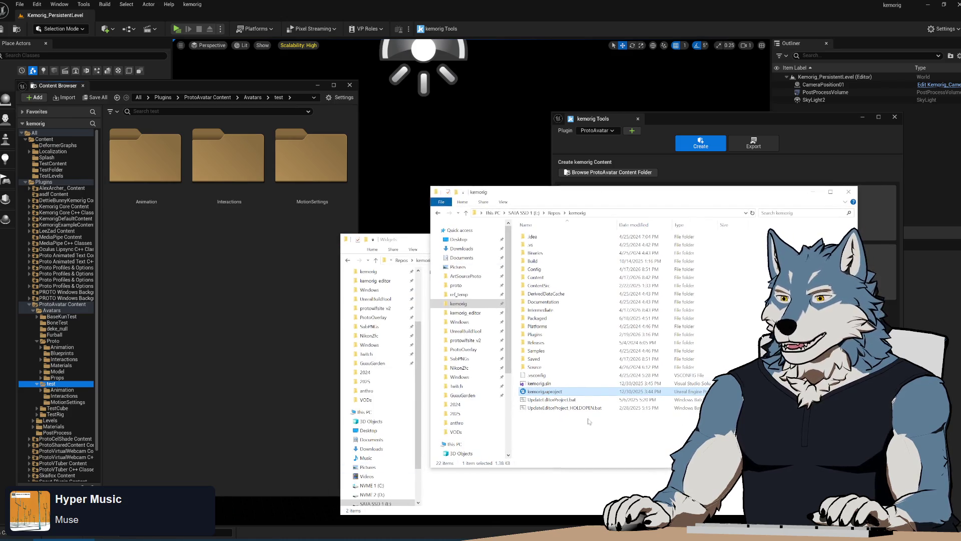
key("alt+Tab")
key("alt+Tab")
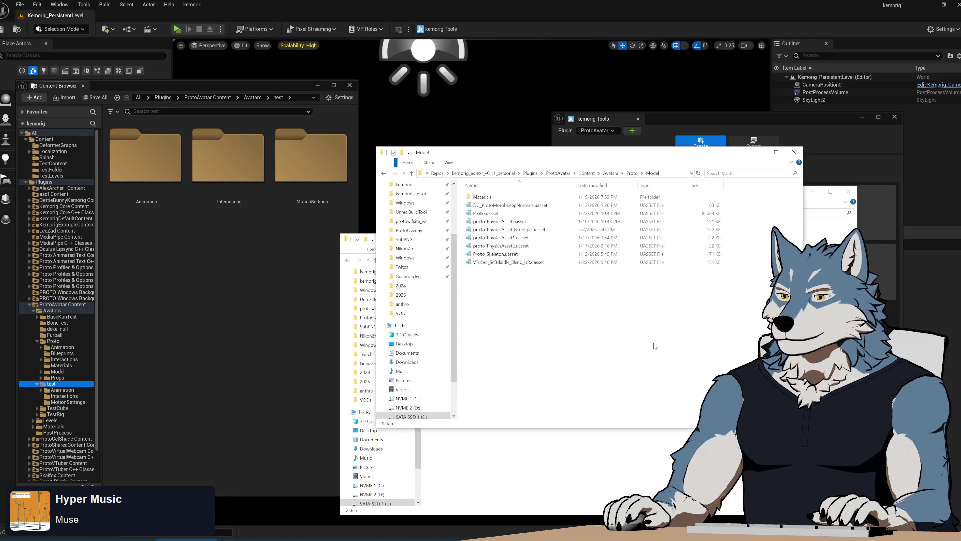
left_click(586, 173)
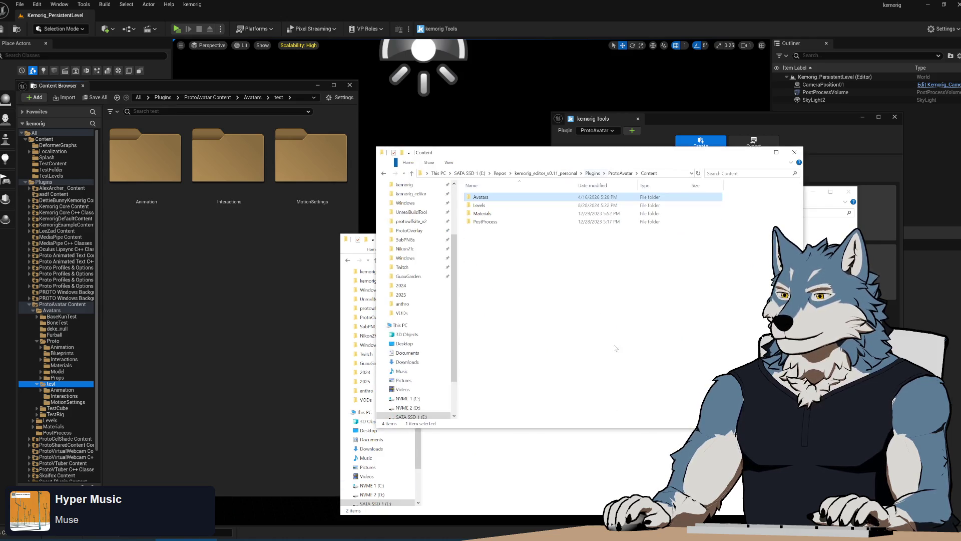
left_click(621, 174)
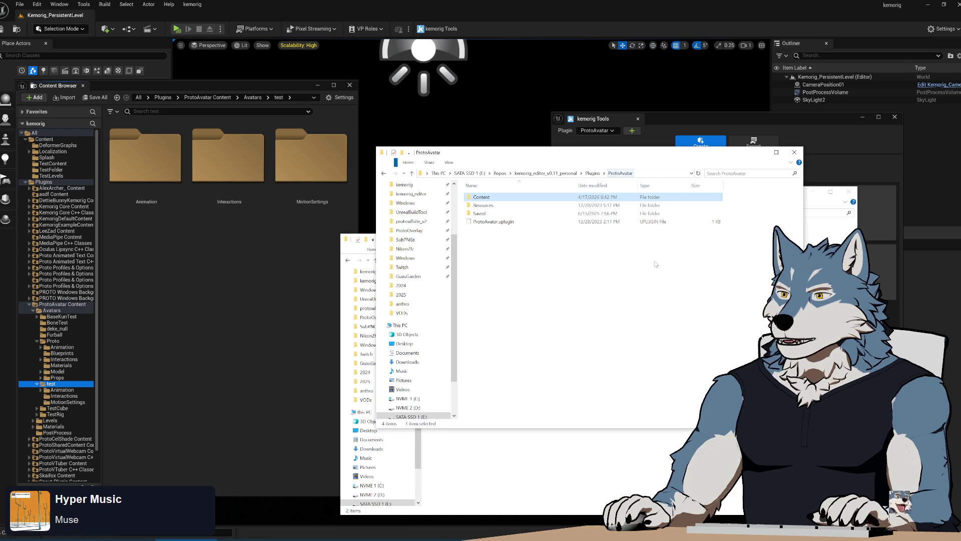
left_click(594, 173)
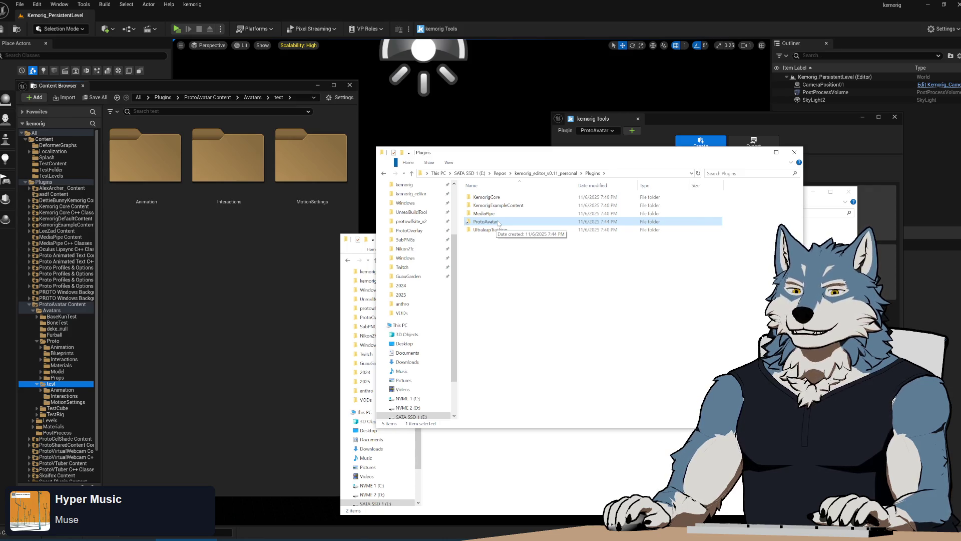
Clear the ProtoAvatar folder selection and open the Twitch home page
left_click_drag(545, 296, 486, 207)
mouse_move(523, 266)
left_mouse_down()
mouse_move(473, 190)
mouse_move(610, 343)
mouse_move(481, 193)
mouse_move(599, 331)
left_mouse_up()
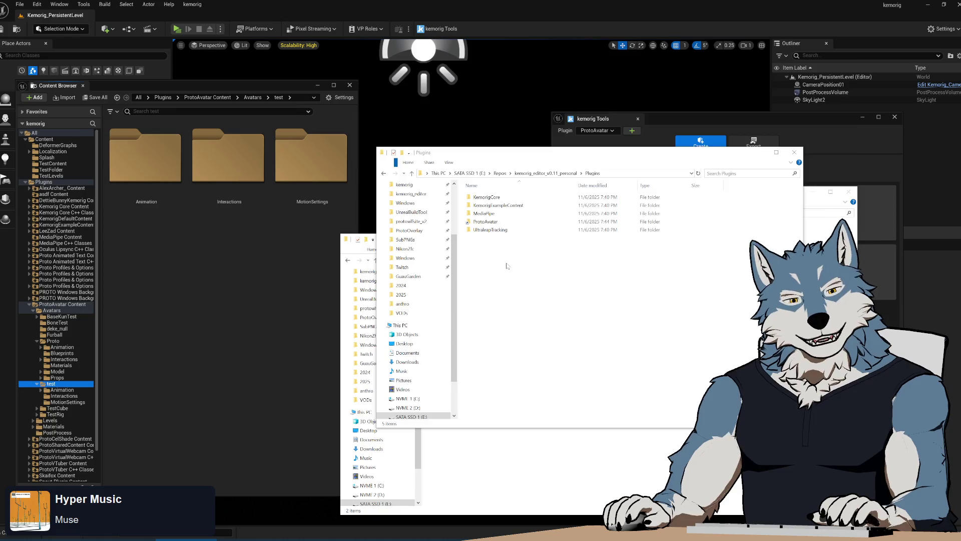
left_click(542, 293)
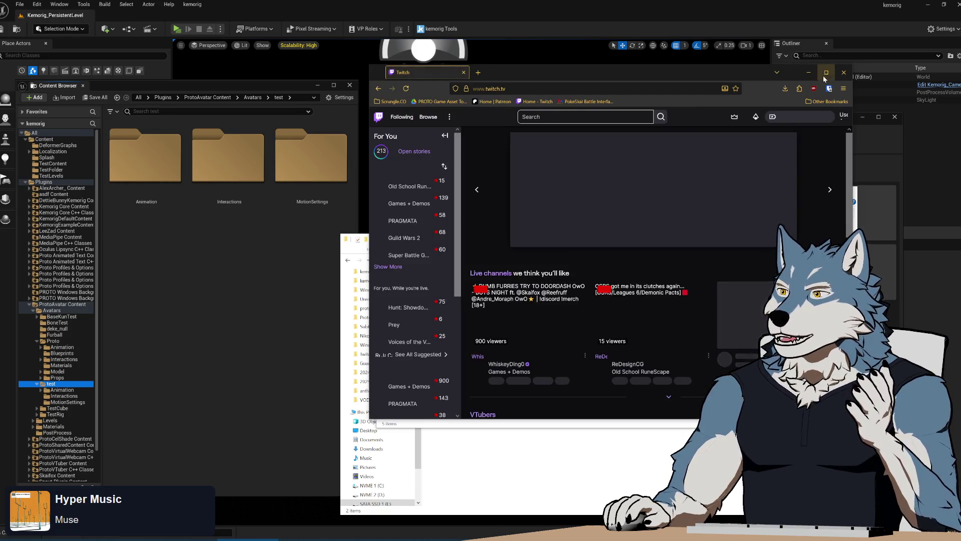
Maximize the browser and go to your own Twitch channel page
left_click(826, 72)
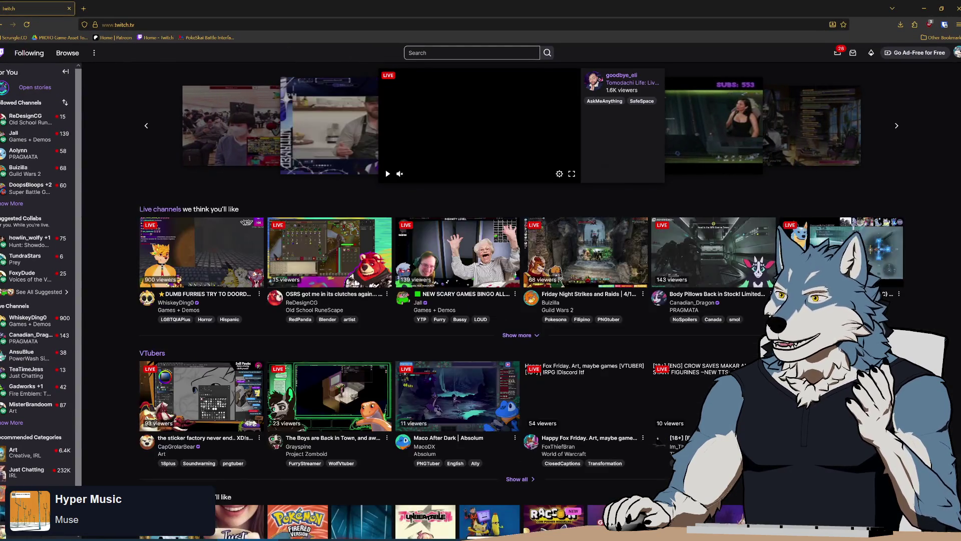
left_click(958, 57)
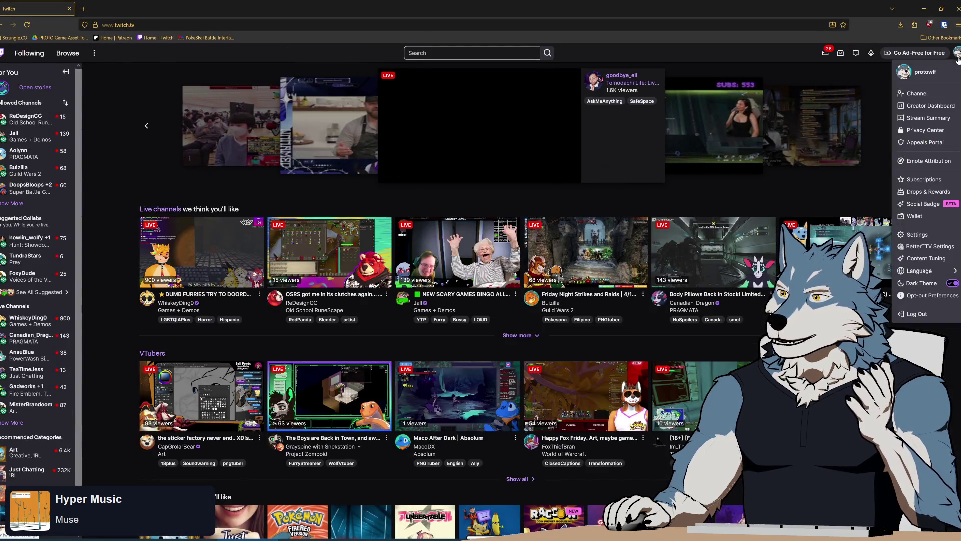
left_click(918, 93)
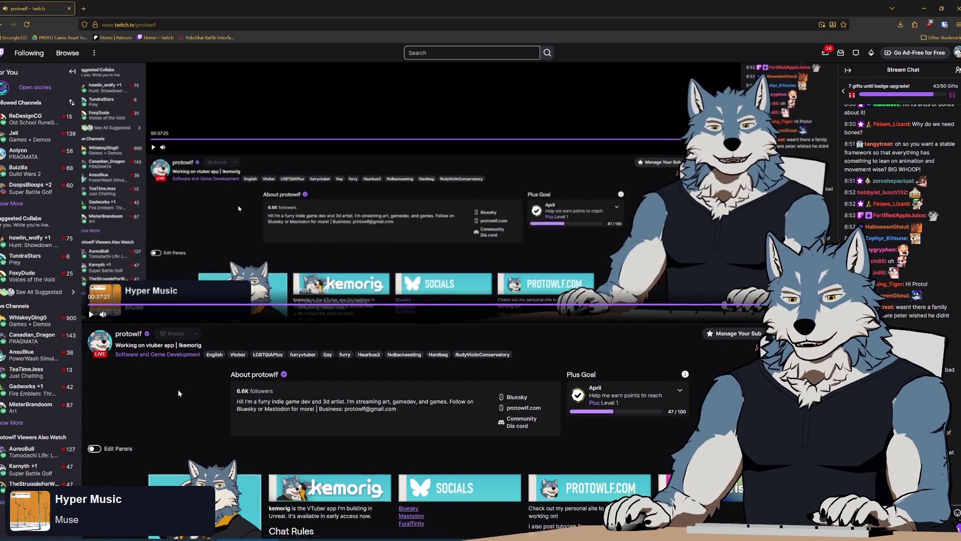
scroll(218, 429, "down", 1)
scroll(169, 366, "down", 5)
scroll(117, 227, "up", 3)
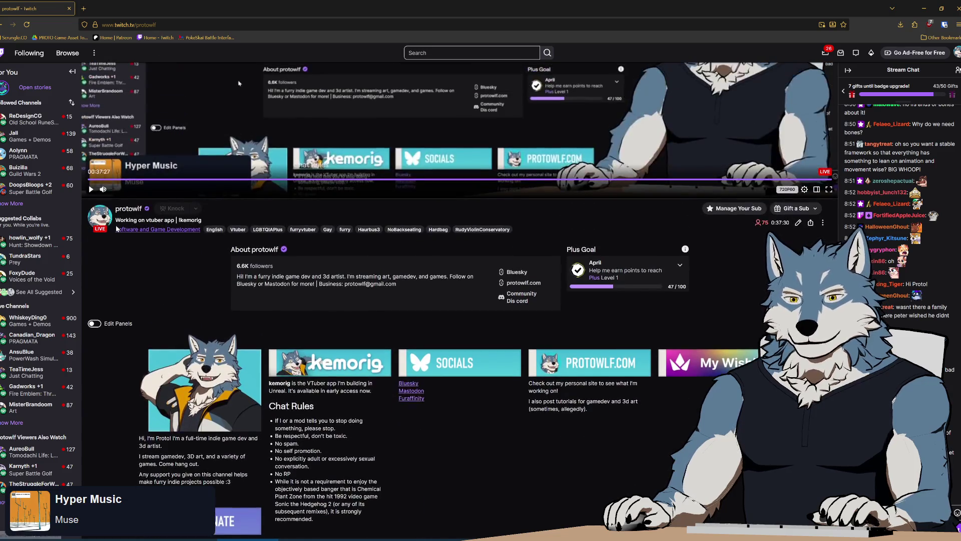
From the channel's Videos page, open the latest broadcast 'Working on vtuber app'
key("alt+Left")
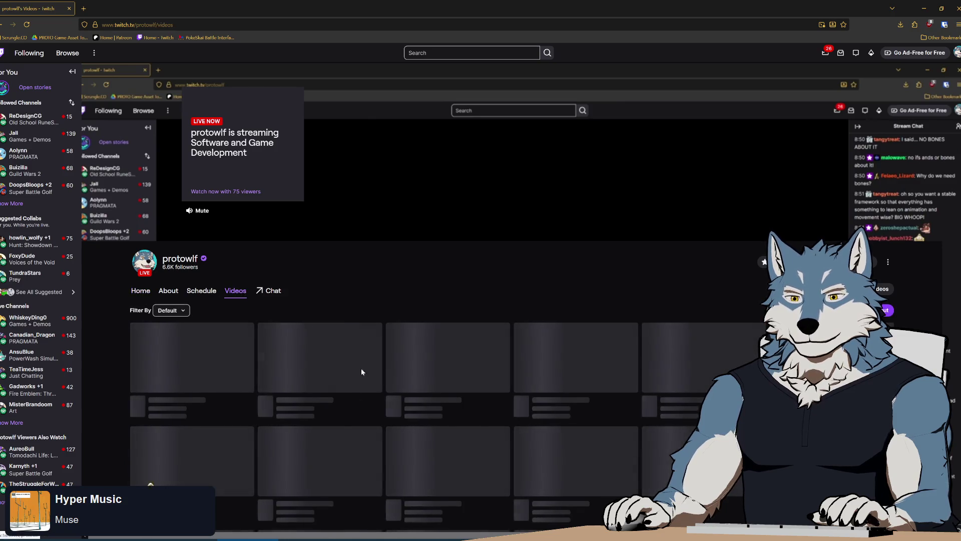
scroll(225, 426, "down", 2)
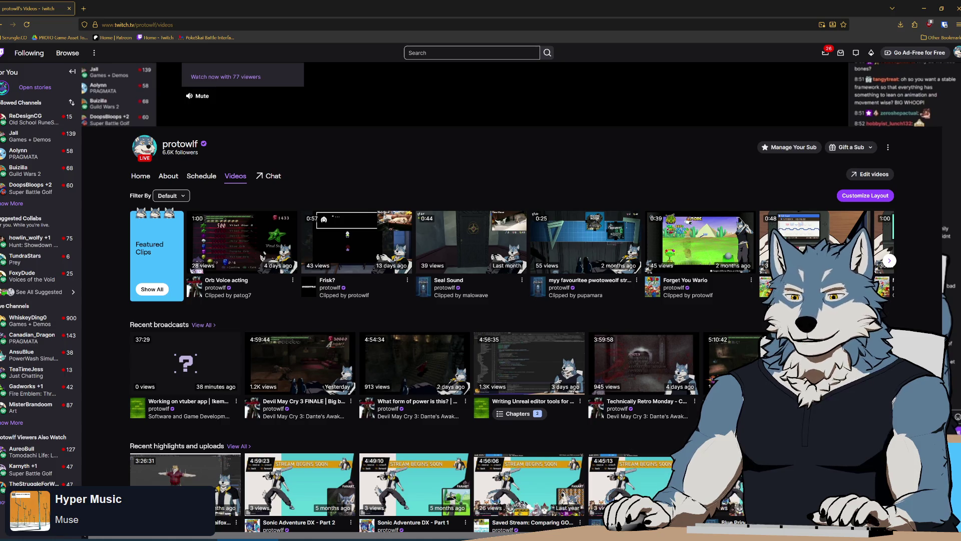
scroll(241, 431, "down", 2)
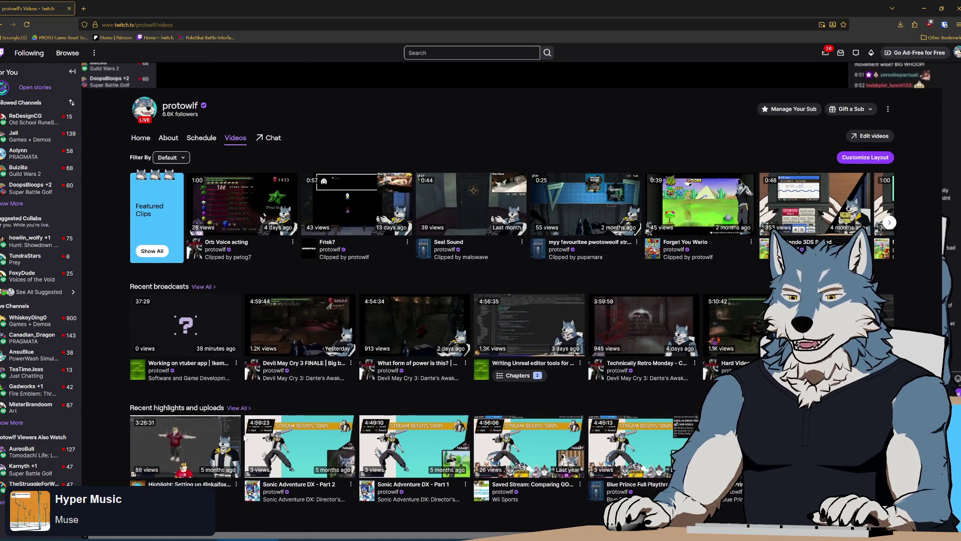
scroll(244, 437, "down", 3)
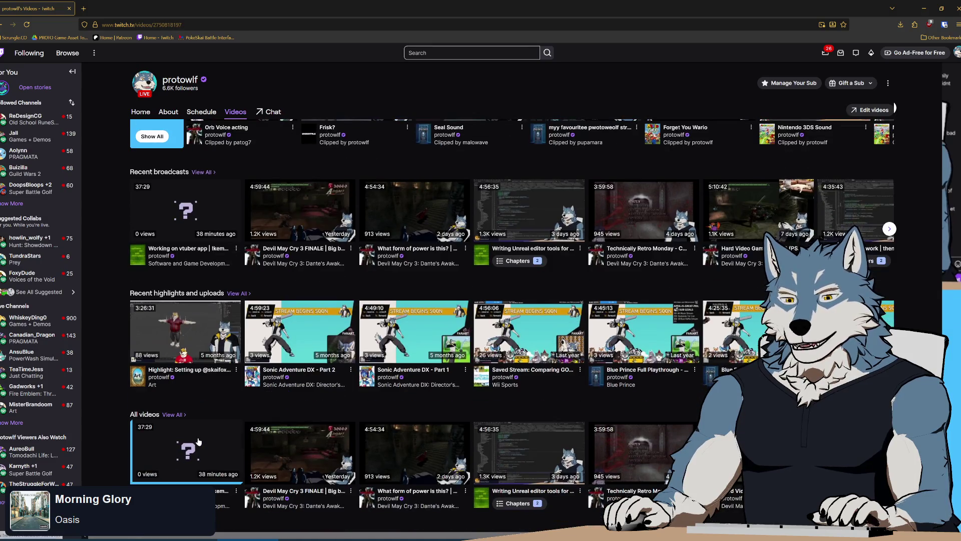
left_click(198, 442)
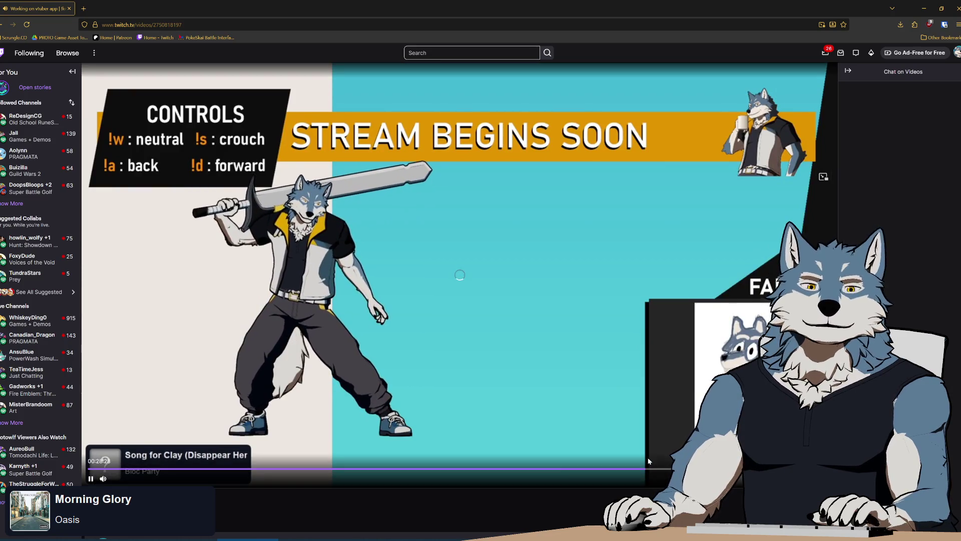
Pause the VOD at 00:32:05, where the test folder shows test_Avatar, test_Avatar1 and test_Avatar2
left_click(658, 462)
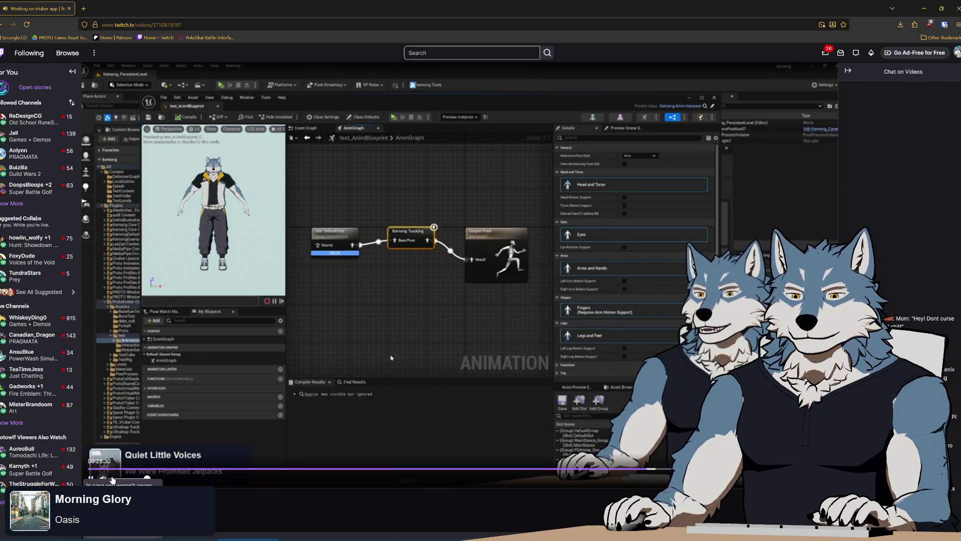
left_click(447, 295)
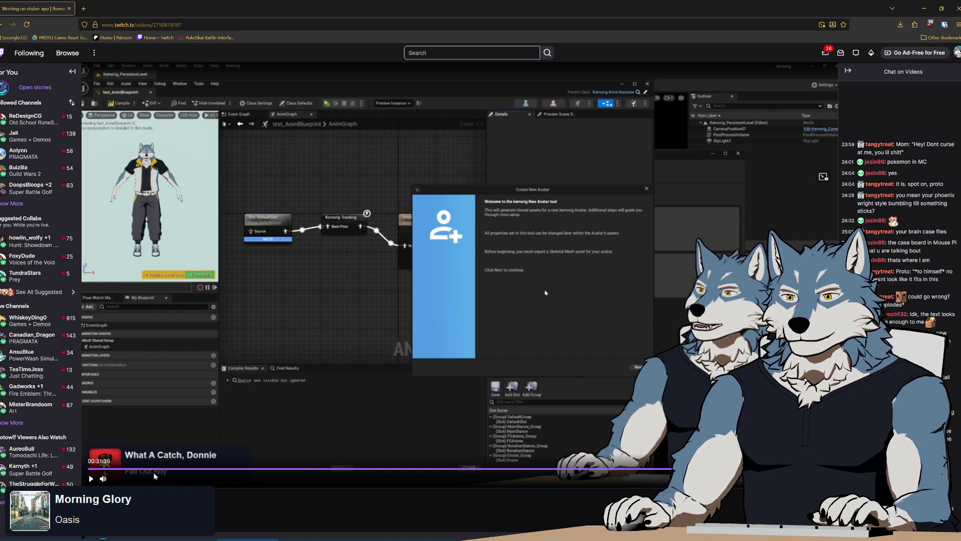
left_click(91, 479)
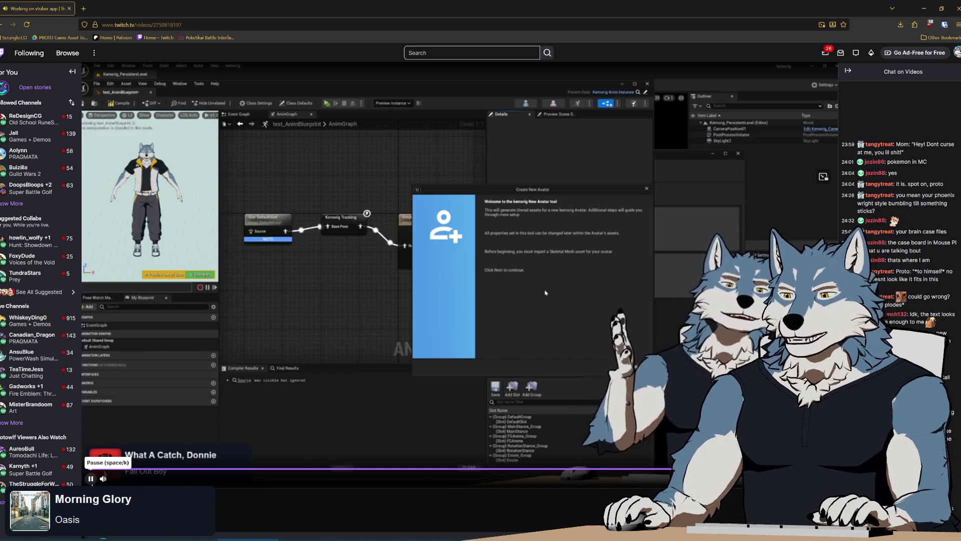
left_click(91, 478)
left_click(90, 478)
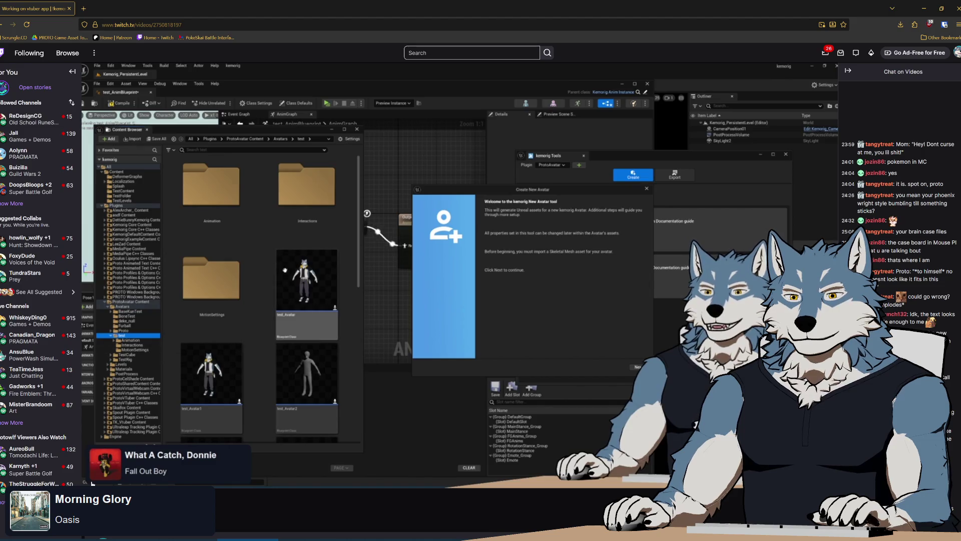
mouse_move(91, 480)
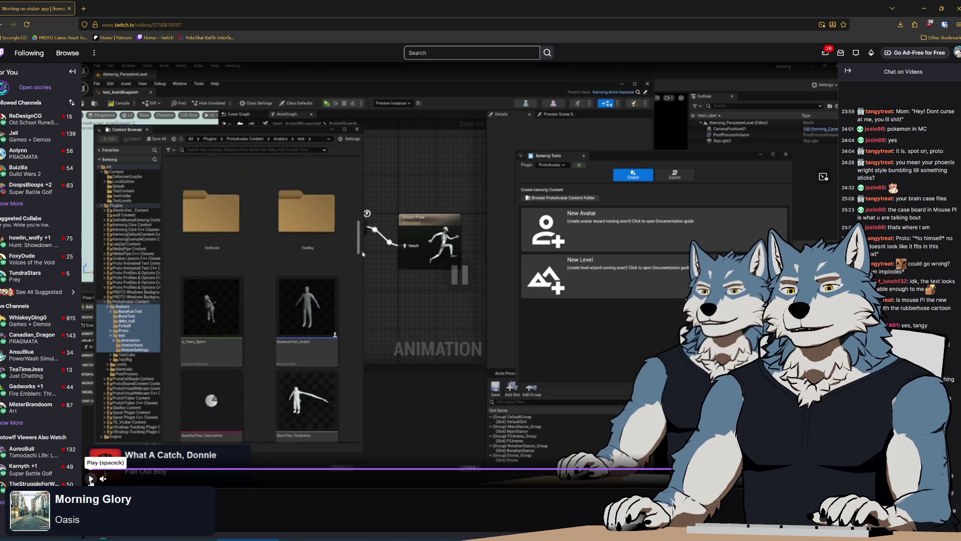
left_click(91, 479)
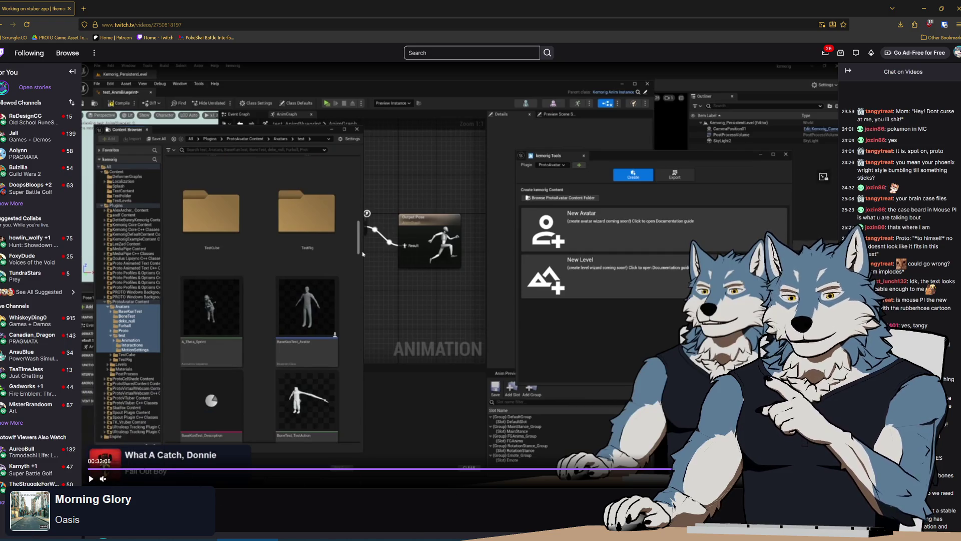
left_click(91, 479)
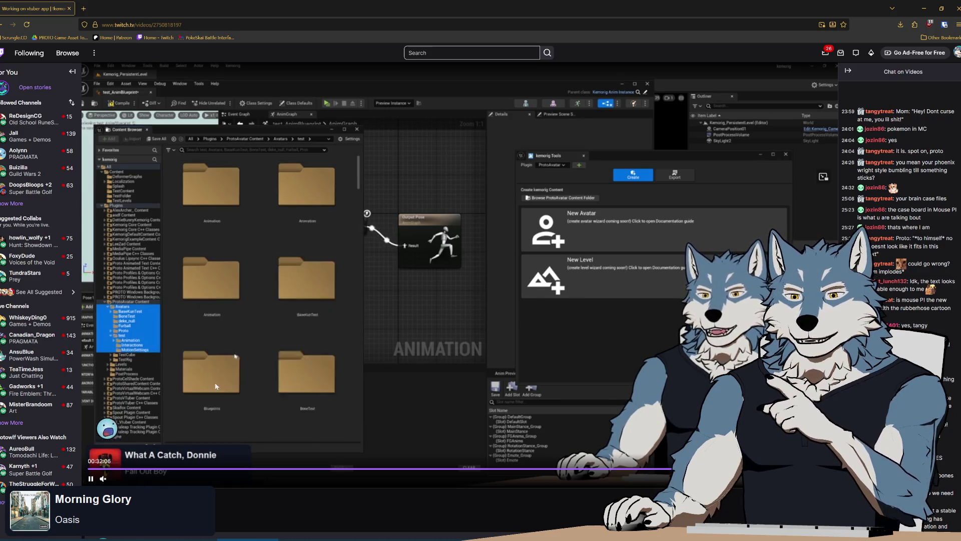
left_click(91, 479)
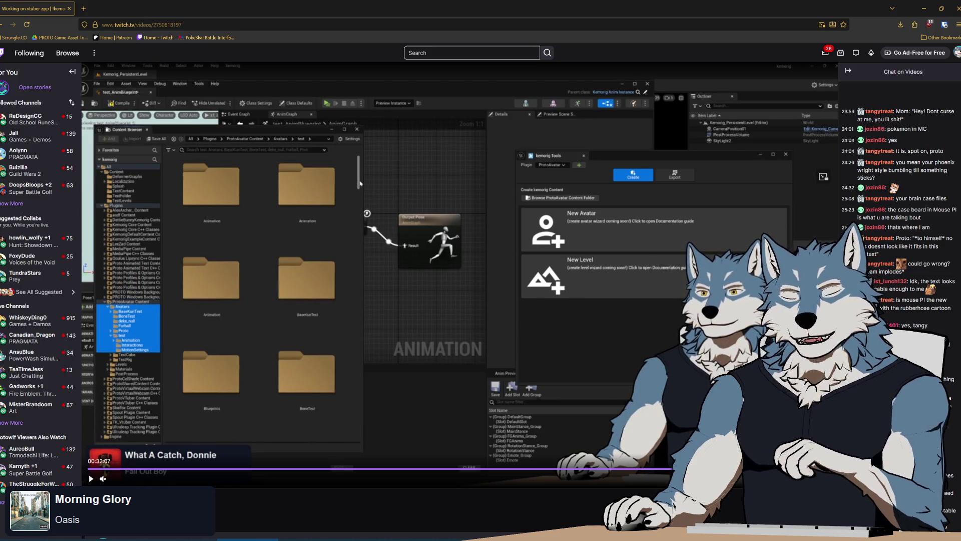
left_click(100, 468)
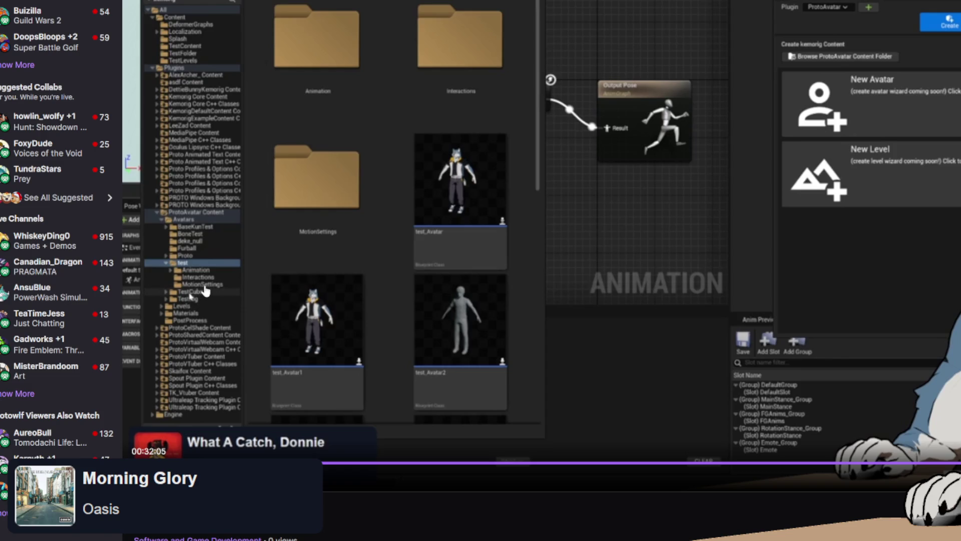
Step the VOD forward to 00:32:06 to show the Avatars folder, then resume with Space
left_click(190, 296)
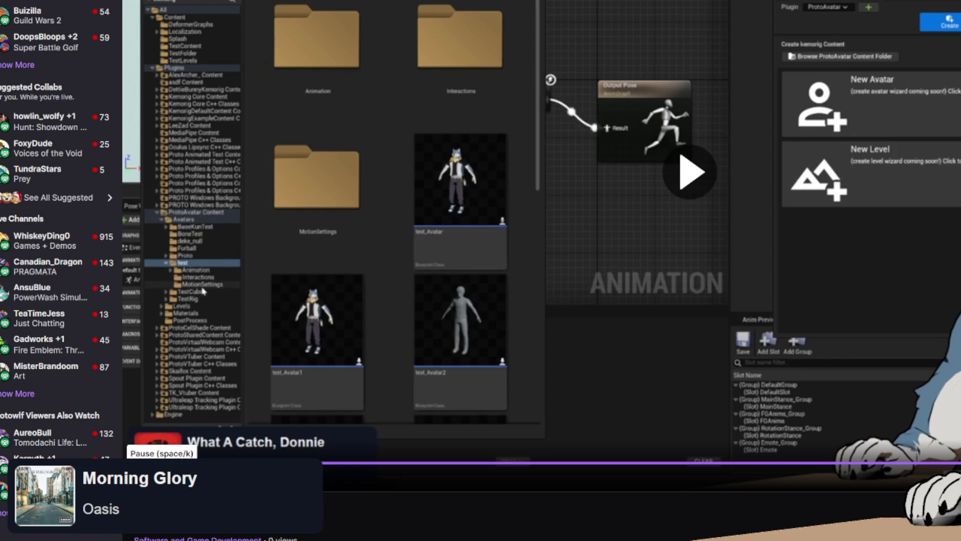
left_click(198, 326)
key("space")
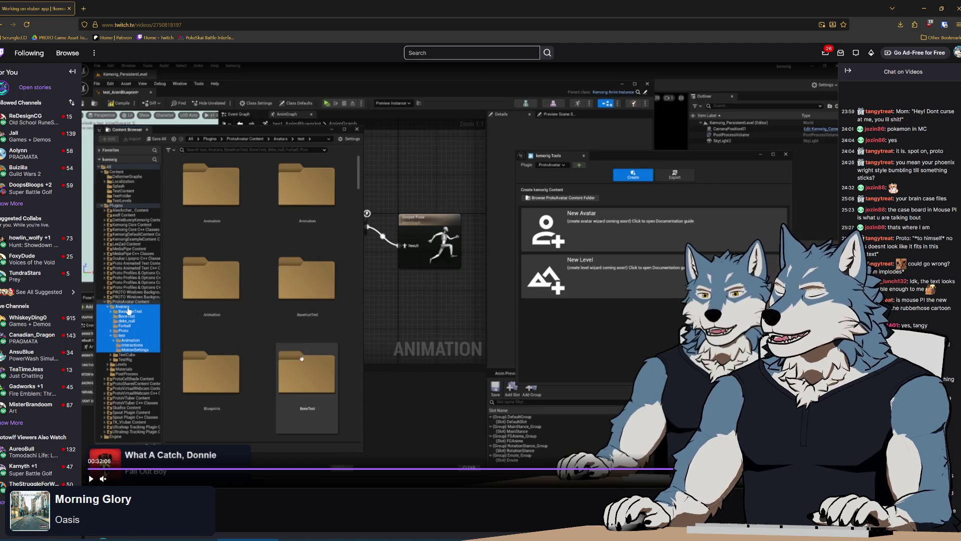
scroll(128, 311, "down", 3)
scroll(415, 313, "up", 3)
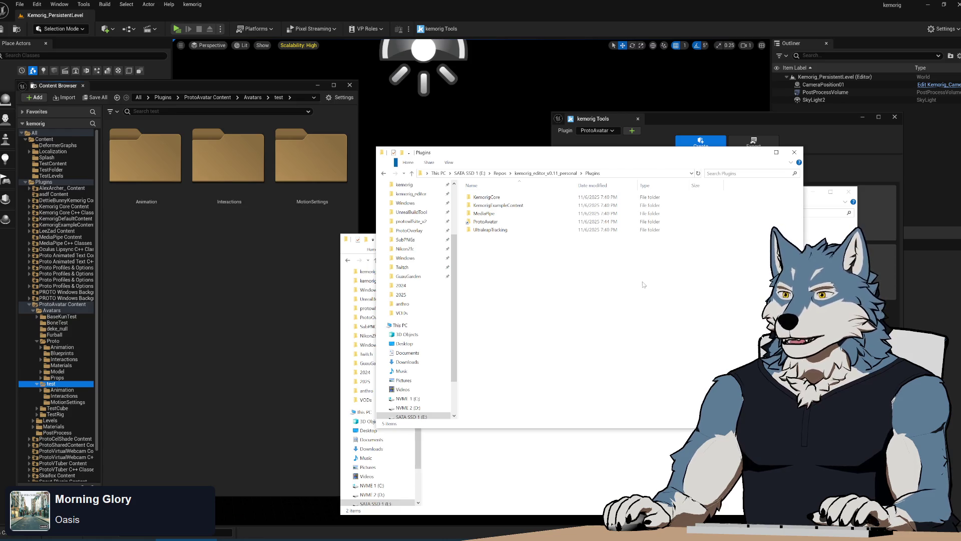
Go up to the kemorig_editor_v0.11_personal folder and clear the Plugins selection
left_click(565, 174)
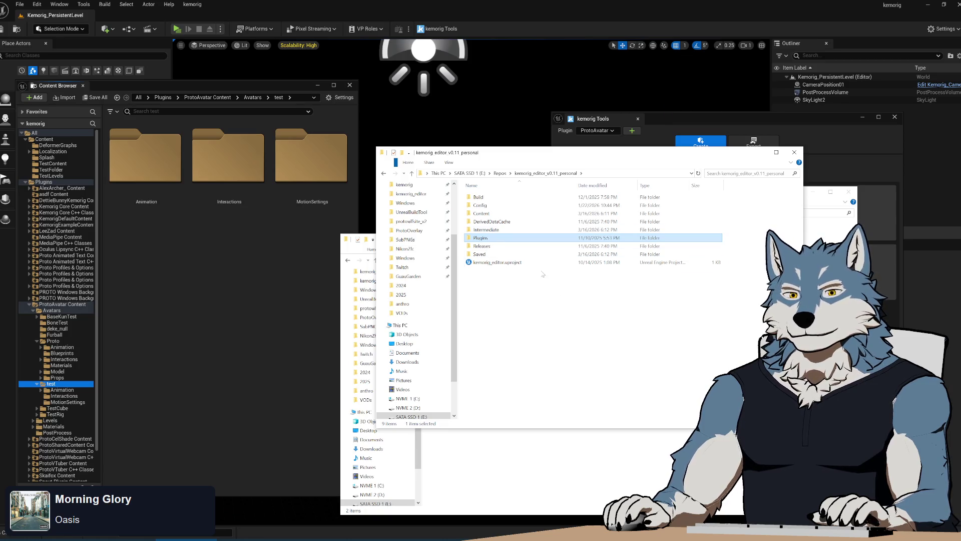
left_click(537, 286)
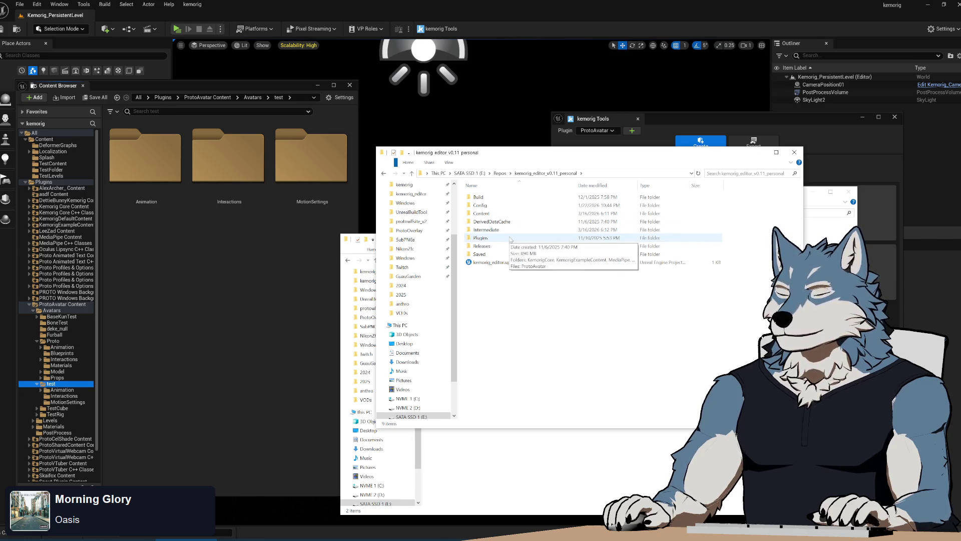
Look inside the Plugins folders of the v0.10 and v0.9 project copies
left_click(500, 173)
double_click(506, 400)
double_click(497, 239)
left_click(500, 173)
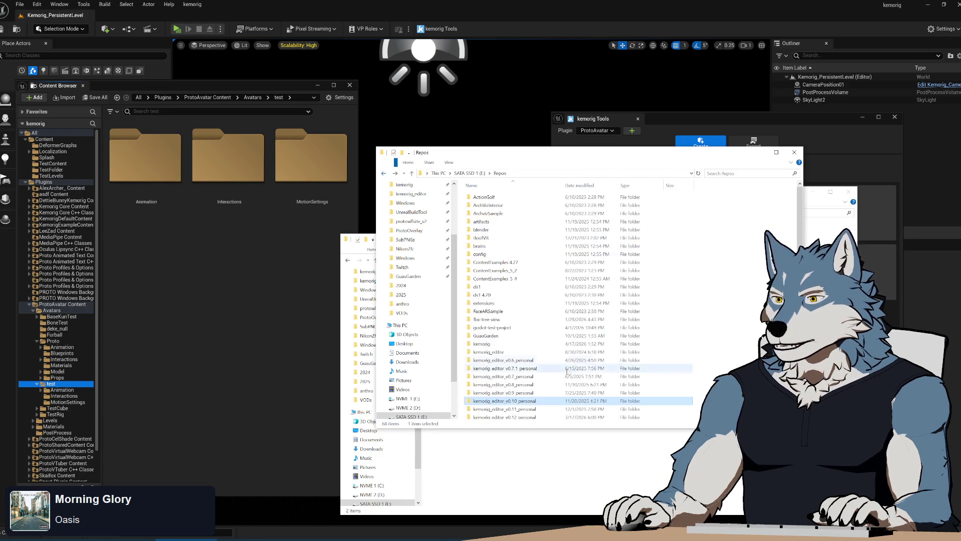
double_click(500, 392)
double_click(504, 239)
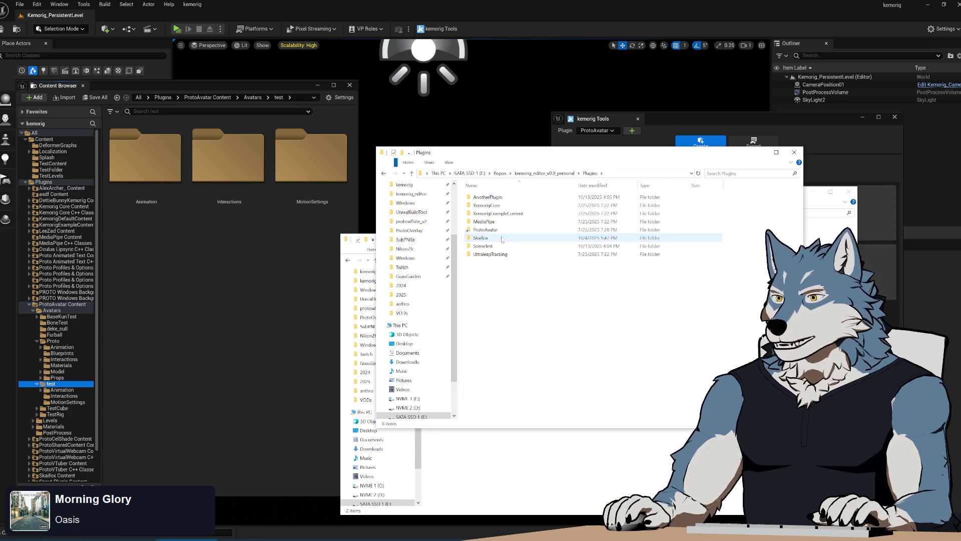
left_click(385, 173)
left_click(384, 173)
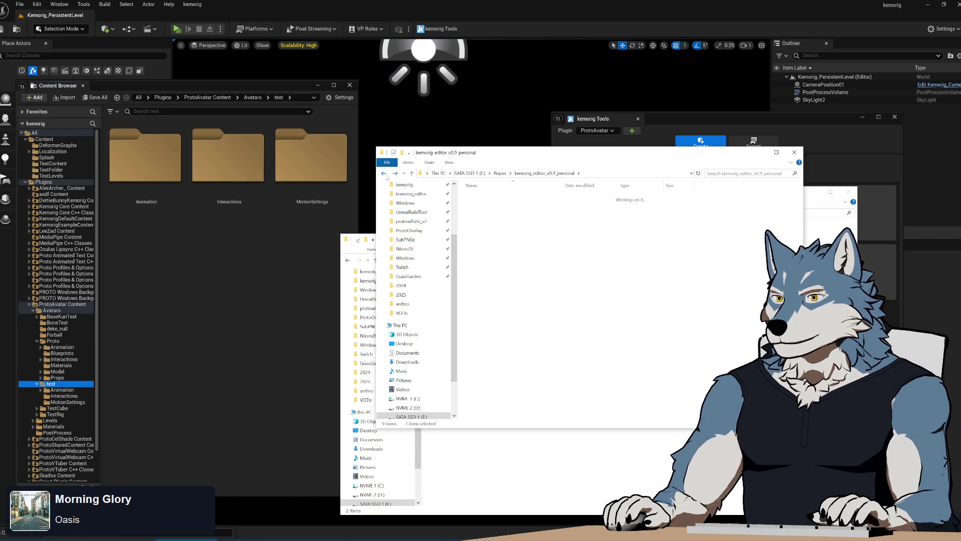
Check the v0.8 copy's Plugins folder, then open the v0.7 copy's Plugins folder
left_click(519, 386)
double_click(520, 387)
double_click(501, 238)
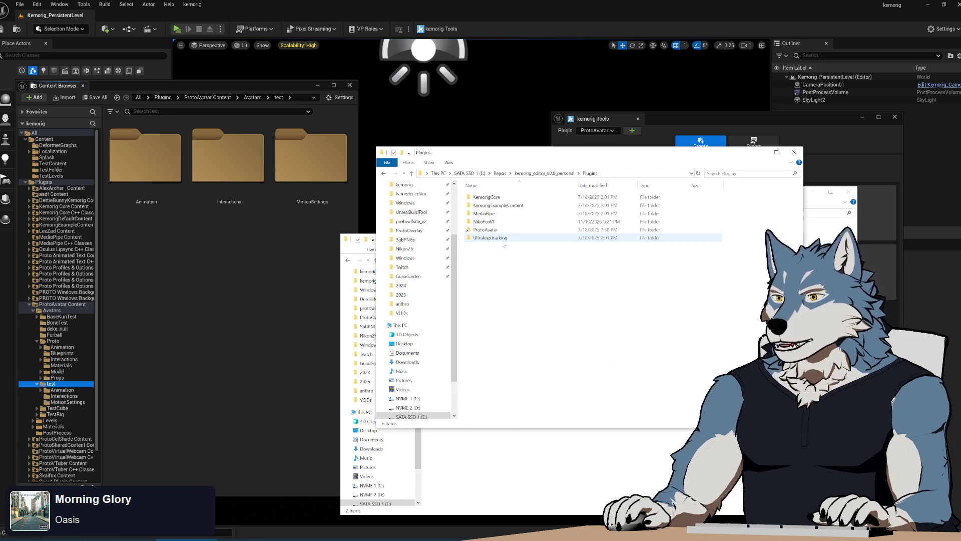
left_click(384, 173)
left_click(384, 173)
left_click(520, 379)
double_click(520, 378)
double_click(482, 239)
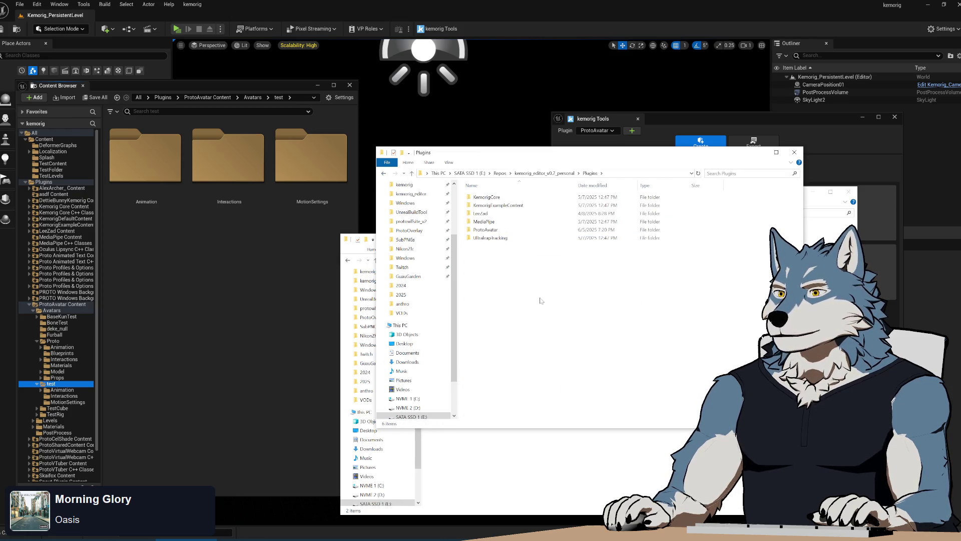
Open v0.7's ProtoAvatar\Content\Avatars\Proto folder
mouse_move(496, 231)
double_click(495, 230)
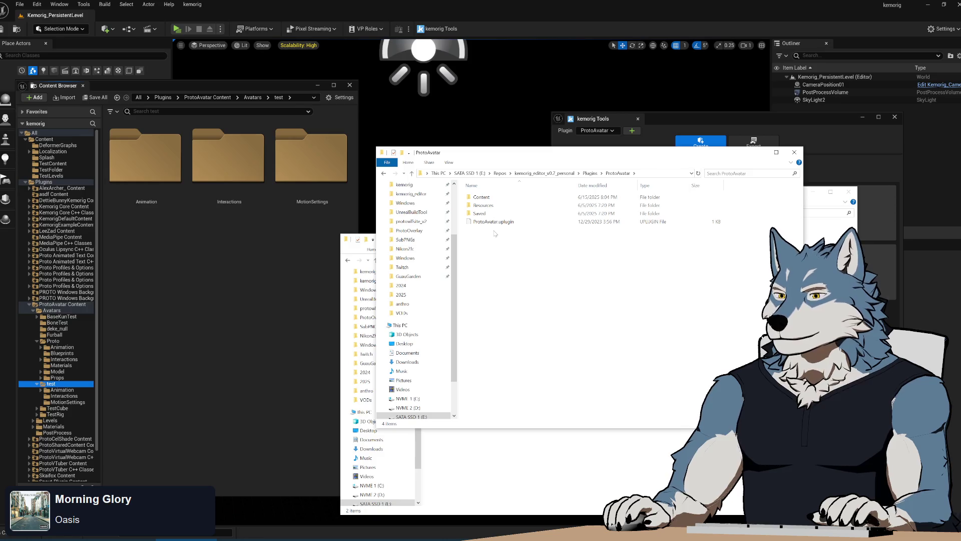
double_click(491, 198)
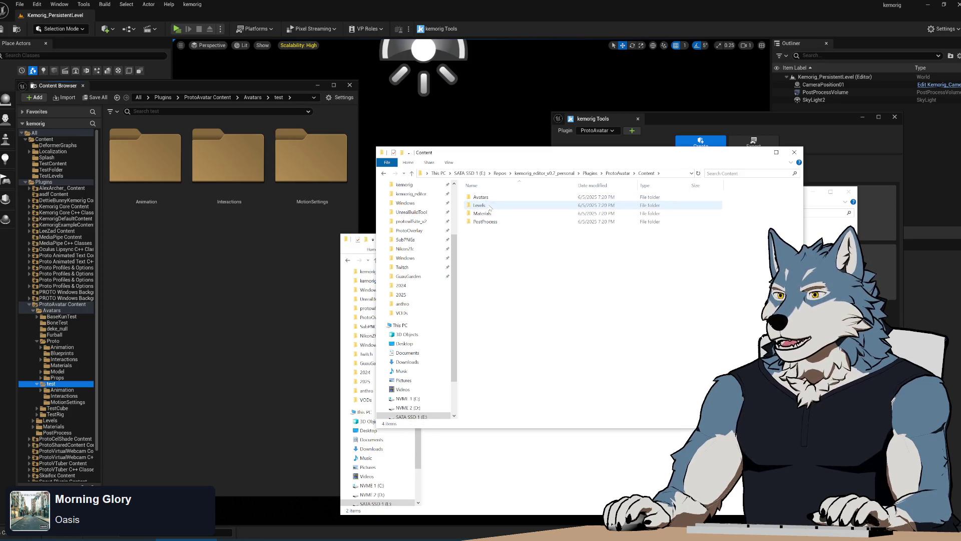
left_click(491, 199)
double_click(490, 198)
double_click(482, 230)
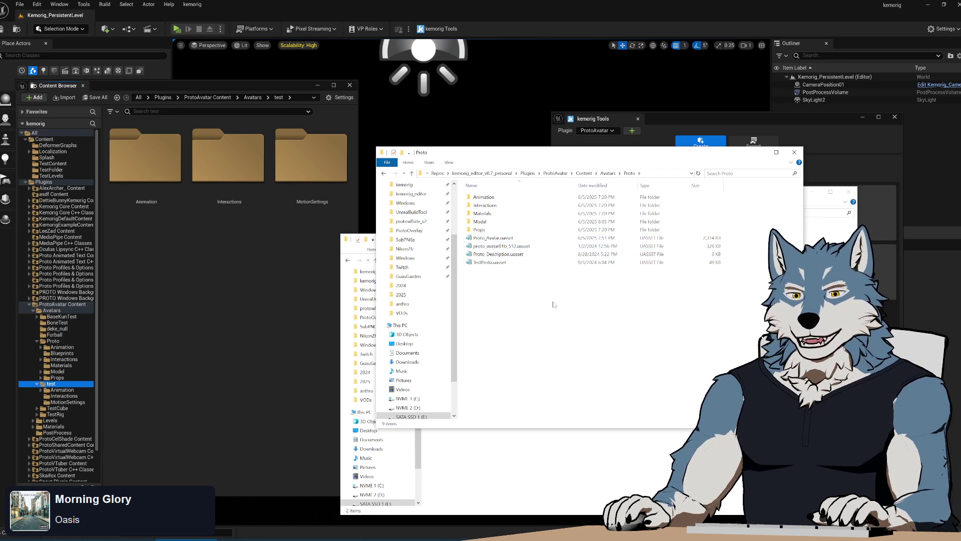
key("super")
Open a new File Explorer window and browse the Network locations
left_click(138, 342)
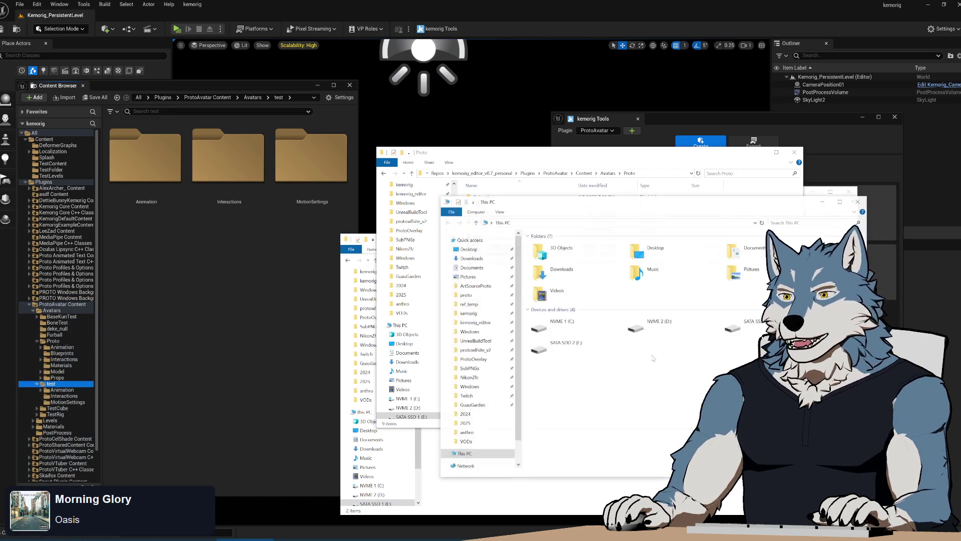
scroll(492, 406, "down", 5)
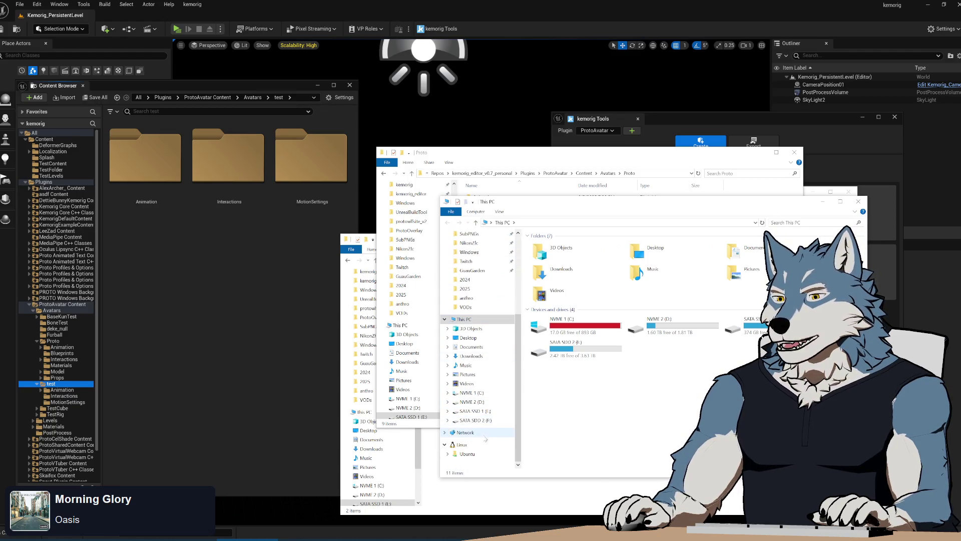
left_click(488, 433)
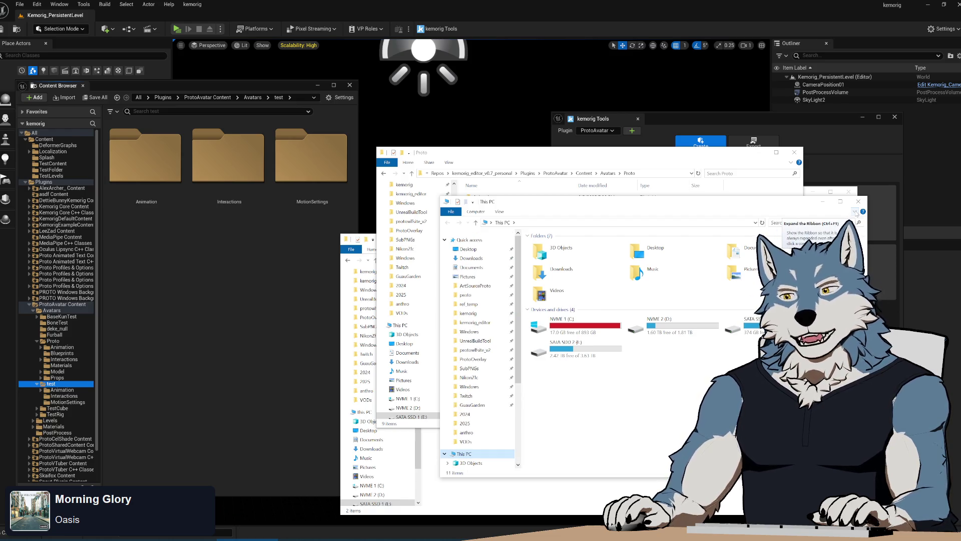
Close the extra This PC window and show Proto's Props folder in Unreal's Content Browser
left_click(859, 201)
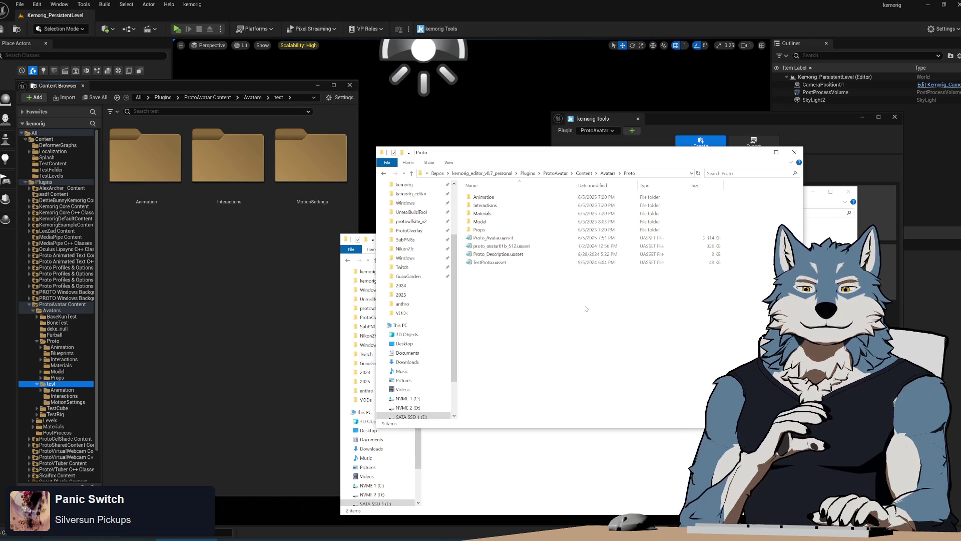
scroll(416, 301, "down", 2)
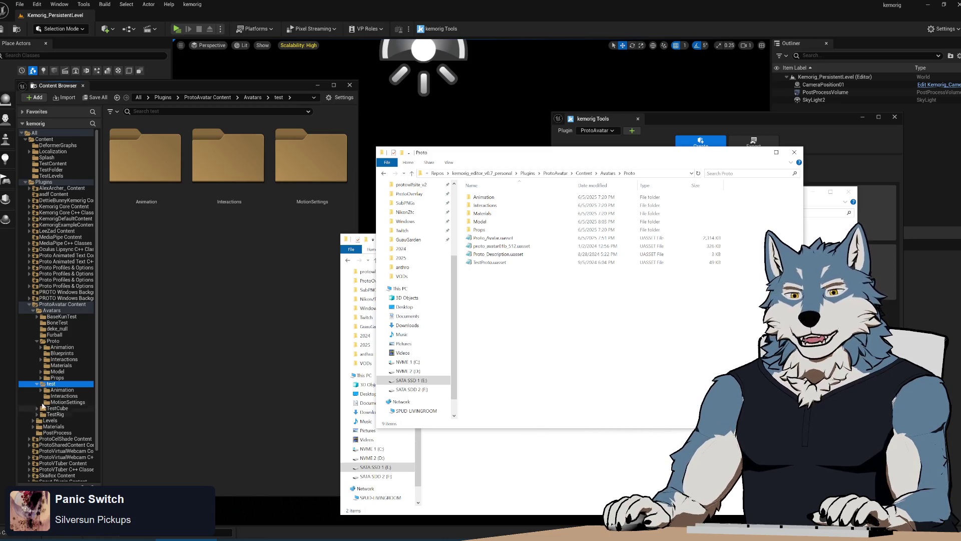
left_click(141, 355)
left_click(55, 378)
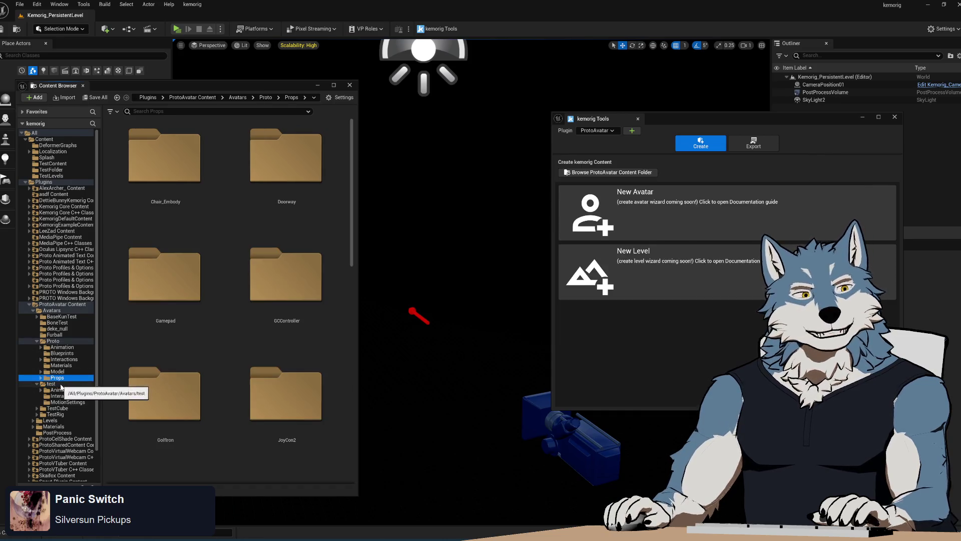
Move the Content Browser window, then view the test folder's Interactions folder and all its subfolders
left_click_drag(175, 90, 232, 58)
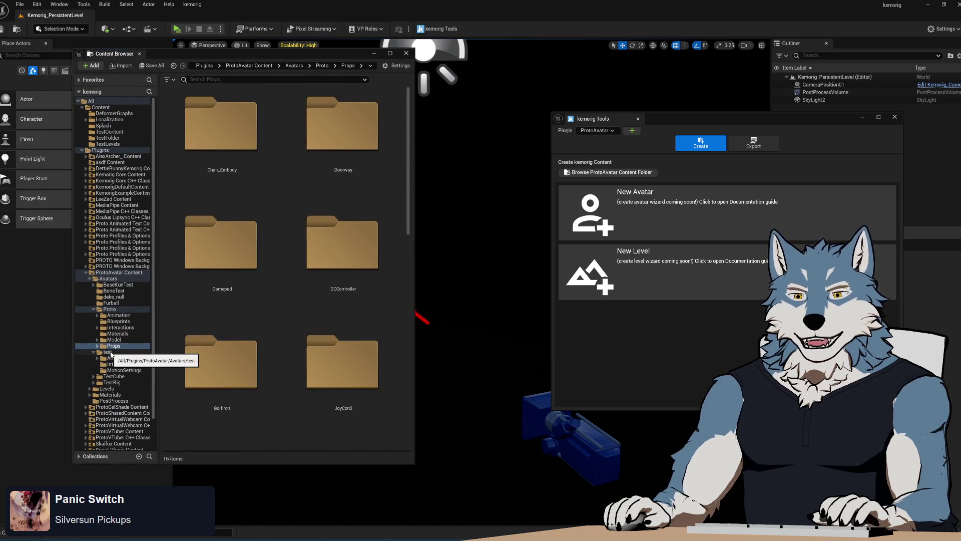
left_click(107, 352)
left_click(368, 125)
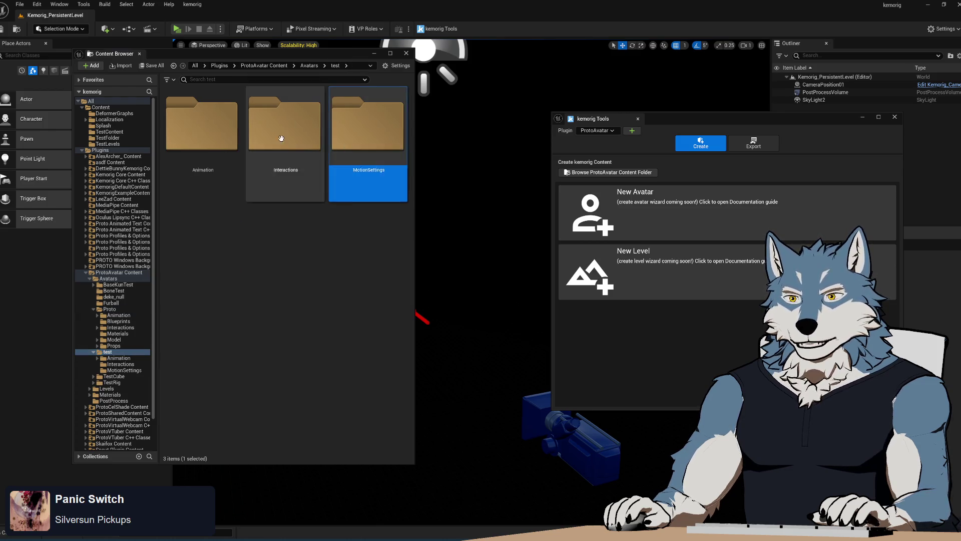
key("Left")
left_click(120, 371, "shift")
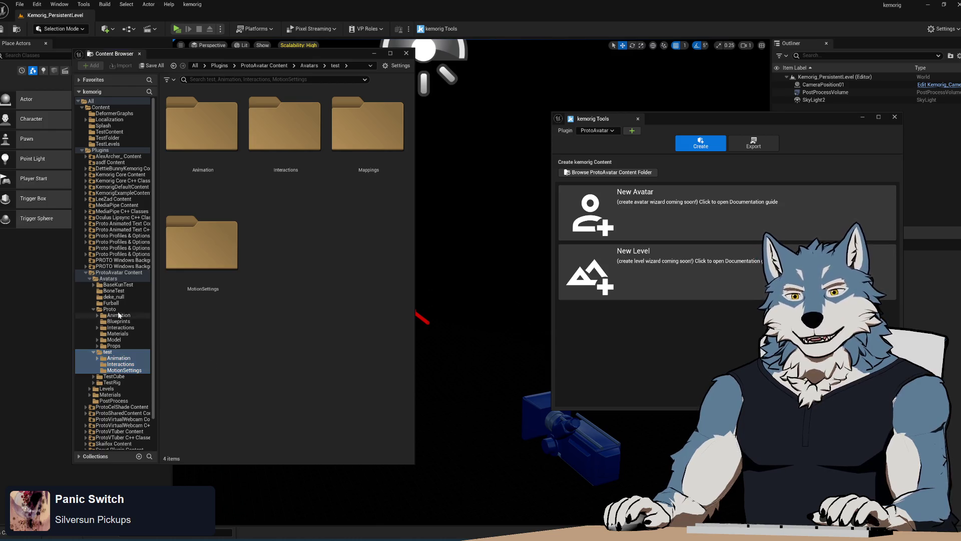
After viewing Furball and Avatars, multi-select Avatars through MotionSettings to list all 63 items
left_click(112, 304)
left_click(114, 278)
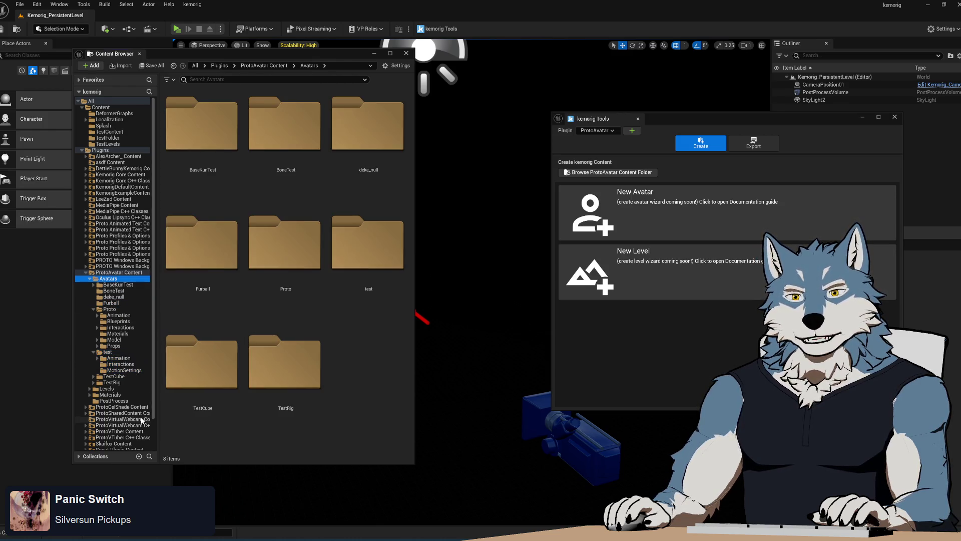
left_click(108, 352)
left_click(126, 371, "shift")
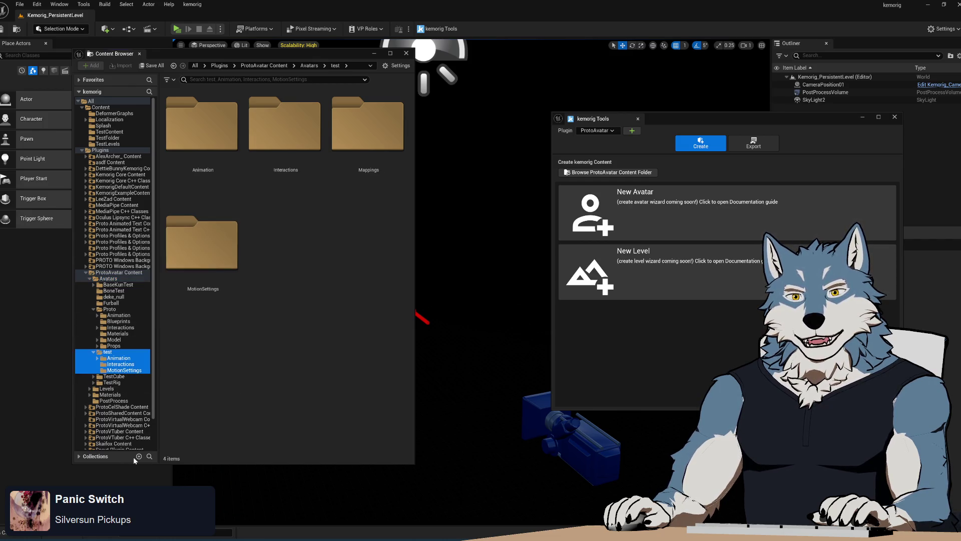
left_click(114, 279)
left_click(124, 371, "shift")
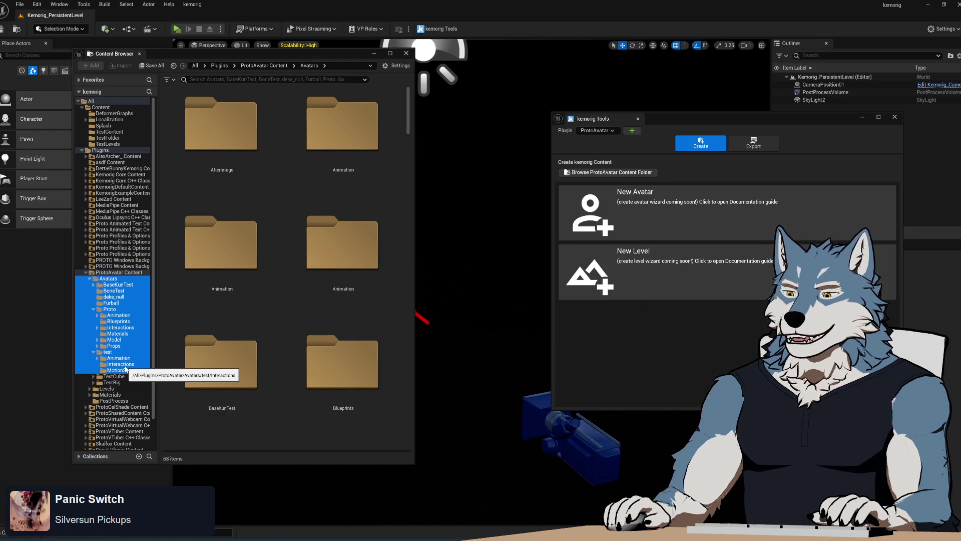
View MotionSettings, then the test folder's Animation, Interactions and MotionSettings subfolders, and open the Start menu
left_click(121, 370)
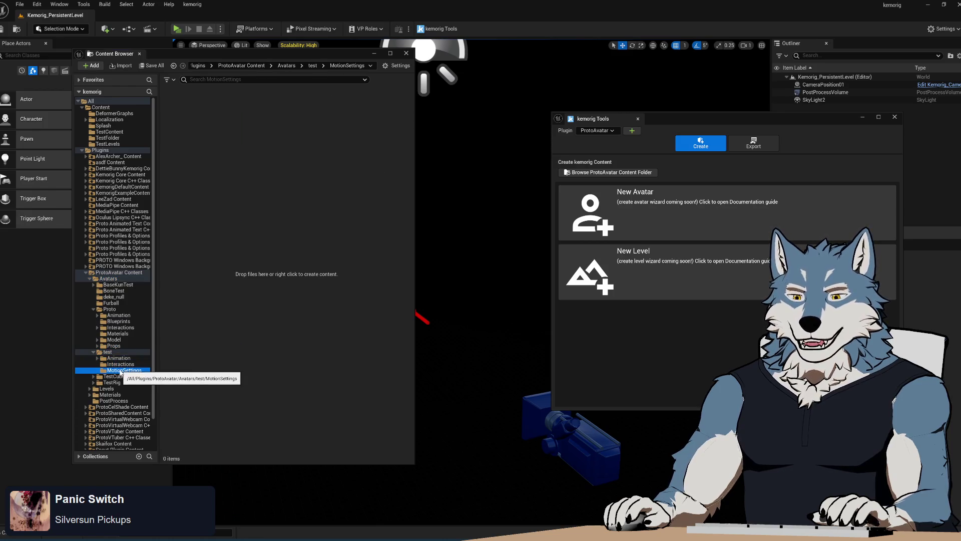
left_click(120, 352)
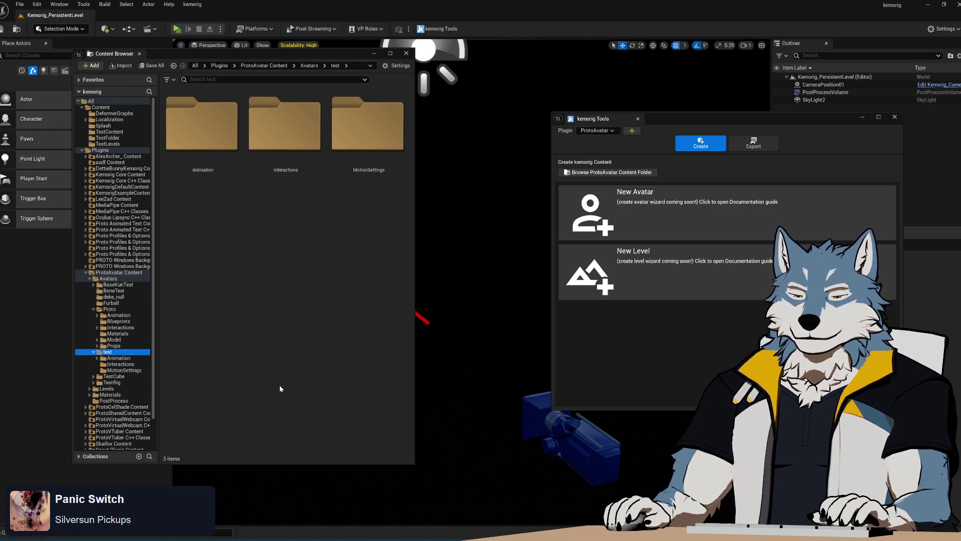
left_click(2, 534)
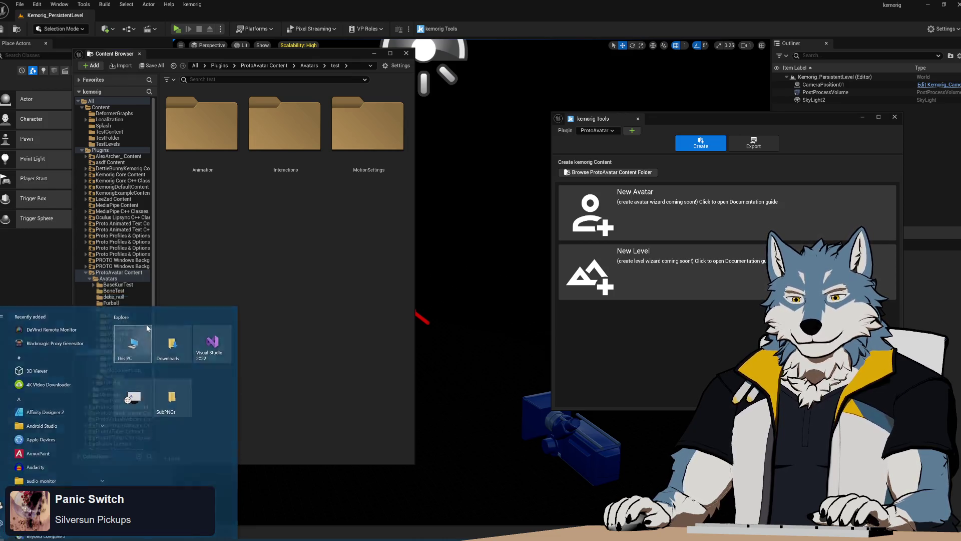
Open File Explorer at This PC and browse SPUD-LIVINGROOM's network shares into SharedLANFolder
left_click(148, 328)
mouse_move(660, 209)
left_mouse_down()
mouse_move(466, 156)
mouse_move(456, 90)
mouse_move(528, 265)
mouse_move(516, 216)
mouse_move(465, 122)
left_mouse_up()
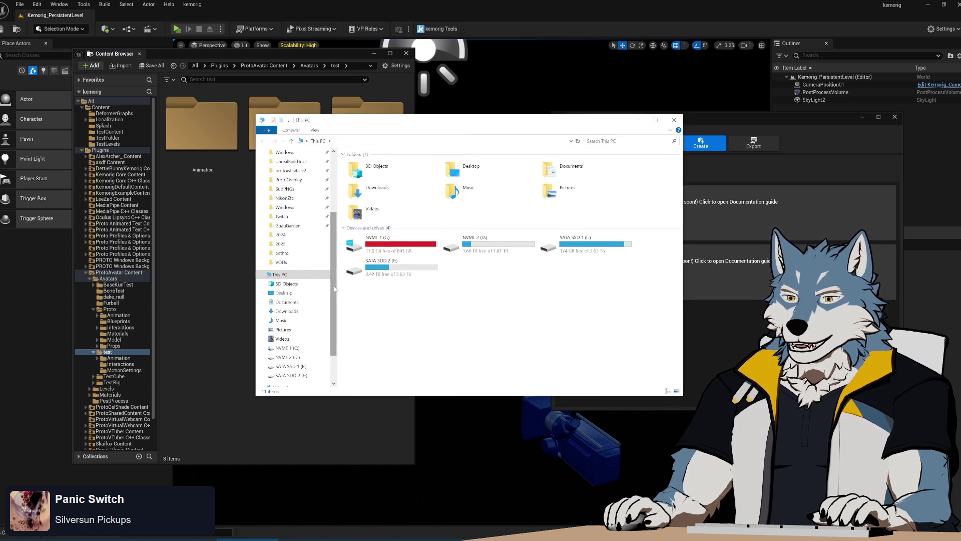
scroll(335, 289, "down", 2)
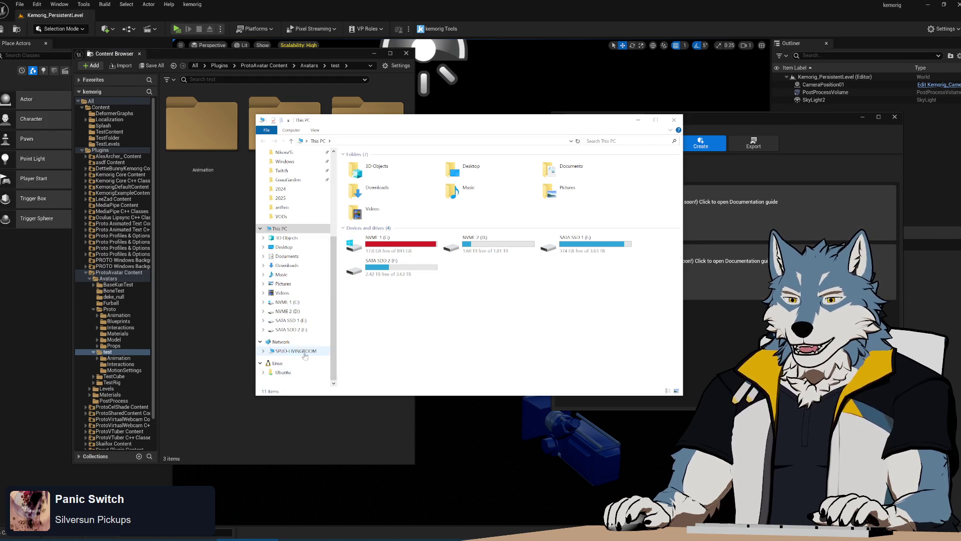
left_click(329, 351)
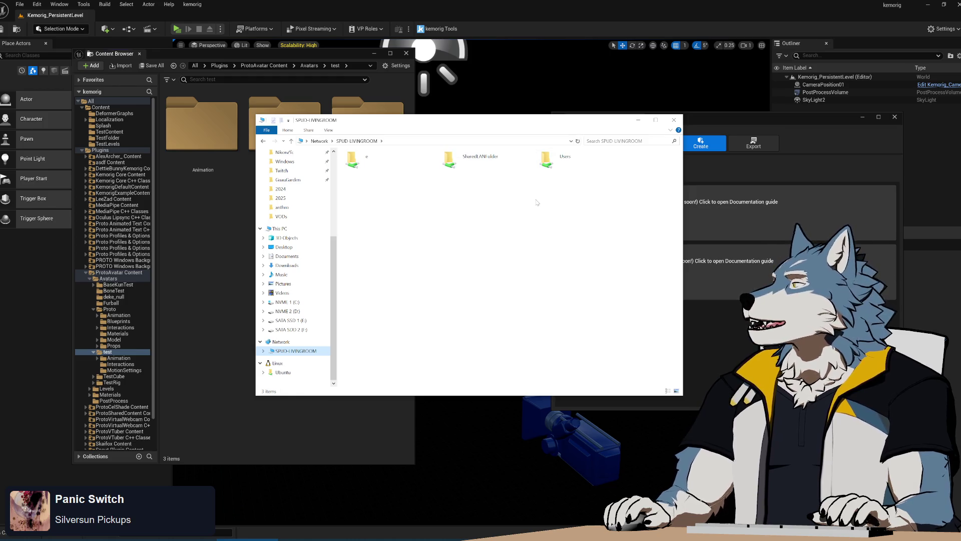
left_click(476, 167)
double_click(476, 167)
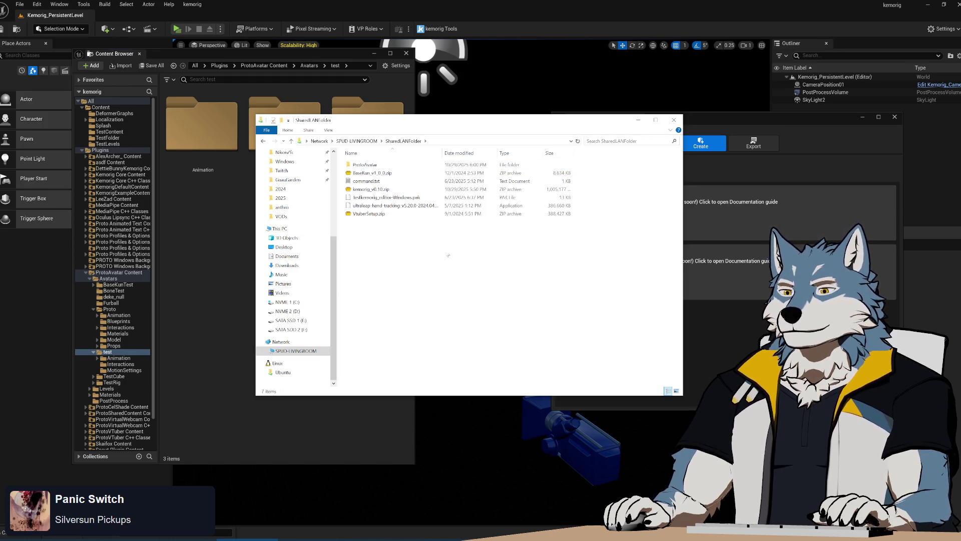
Open the backup's ProtoAvatar\Content\Avatars\Proto folder, then view the empty Furball folder in Unreal
double_click(377, 166)
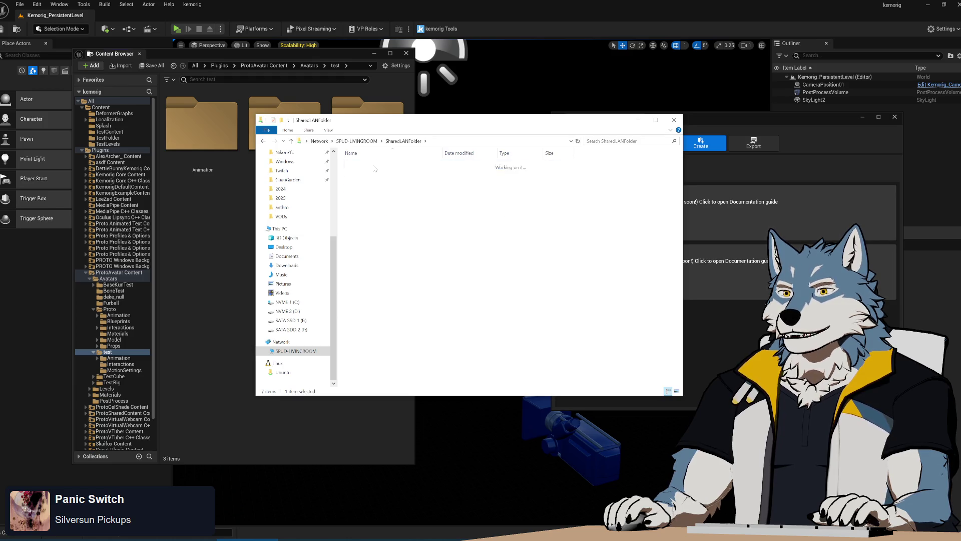
double_click(373, 165)
double_click(373, 166)
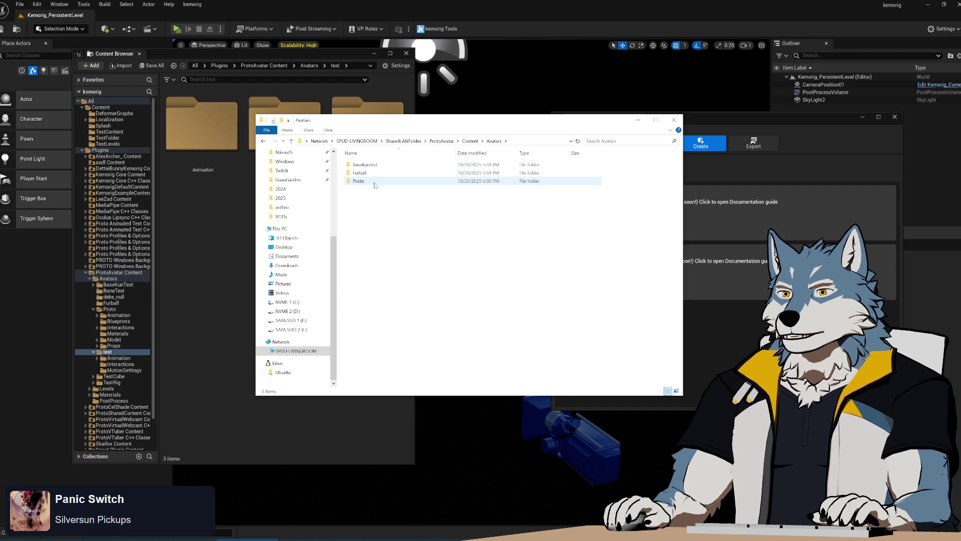
double_click(374, 184)
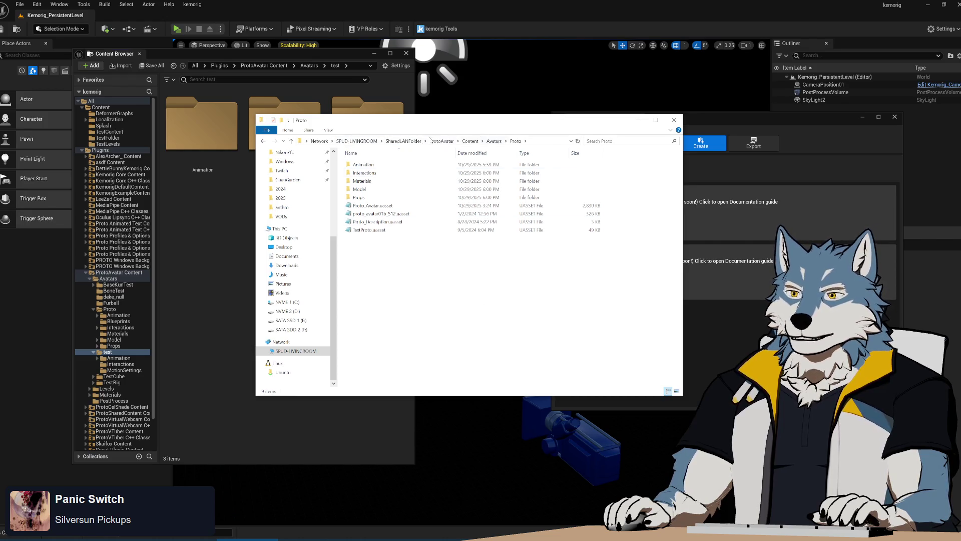
left_click(405, 142)
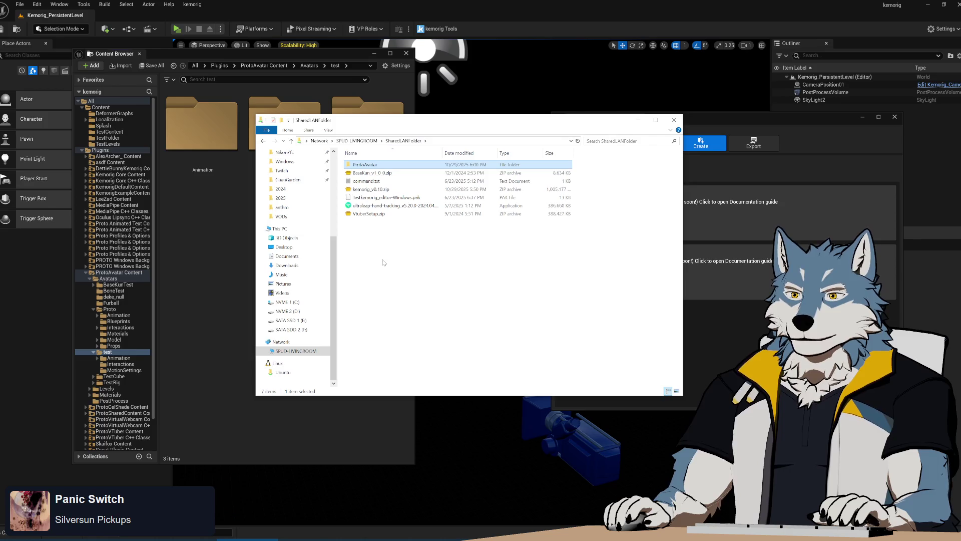
key("alt+Left")
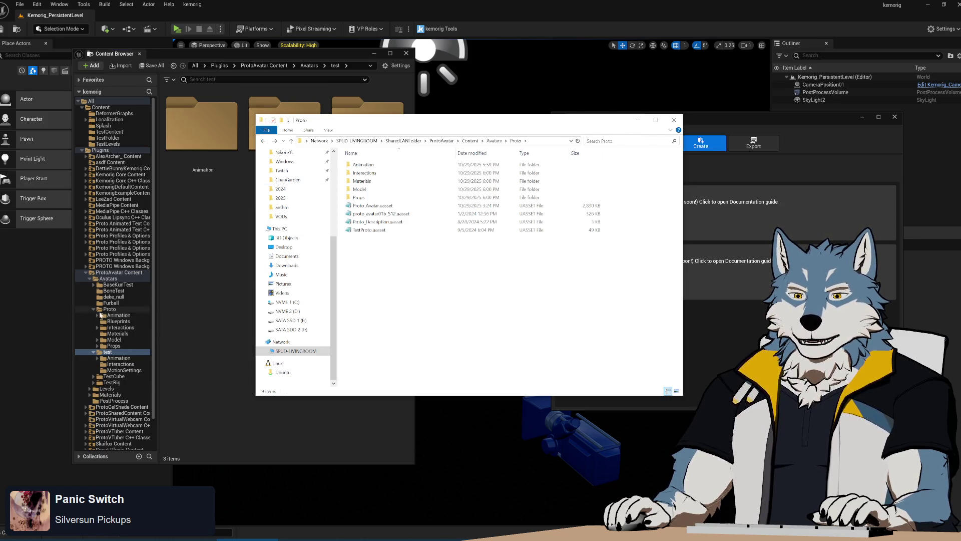
left_click(116, 303)
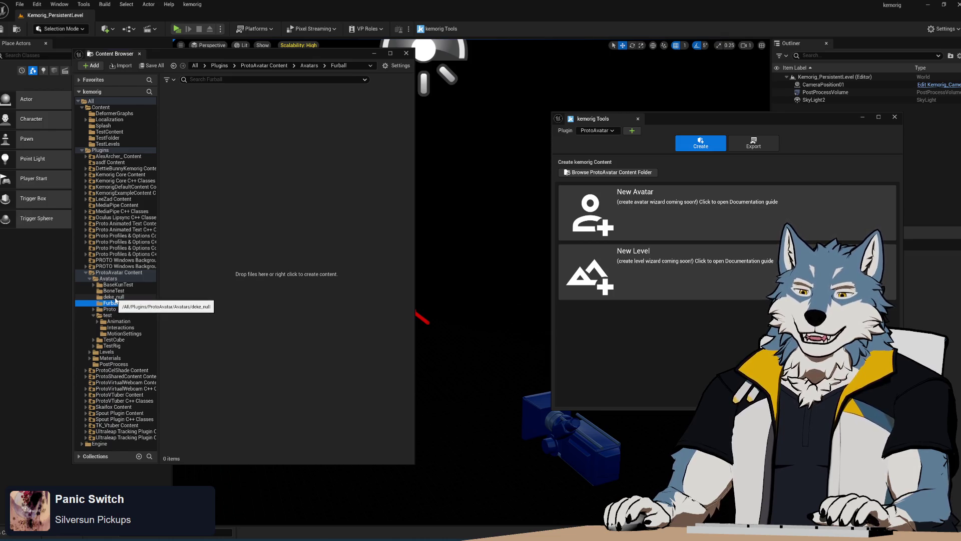
Inspect the BoneTest, BaseKunTest, TestCube and Levels folders, opening the ClocktownSouth level folder
left_click(117, 298)
left_click(114, 291)
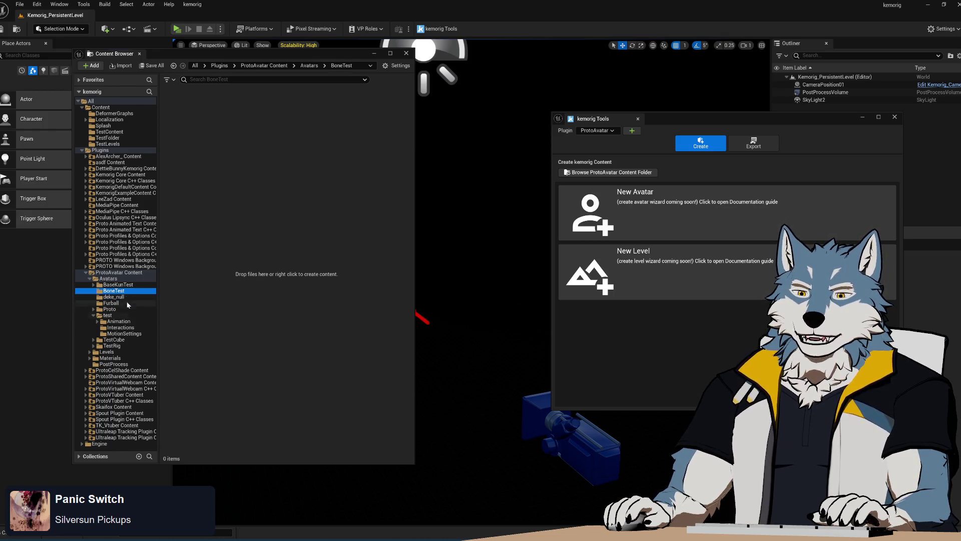
key("Up")
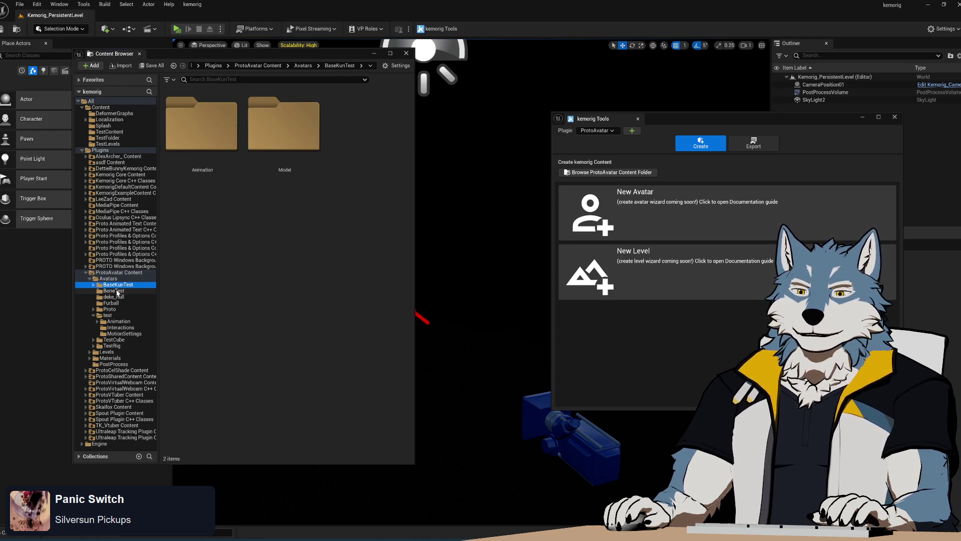
left_click(114, 339)
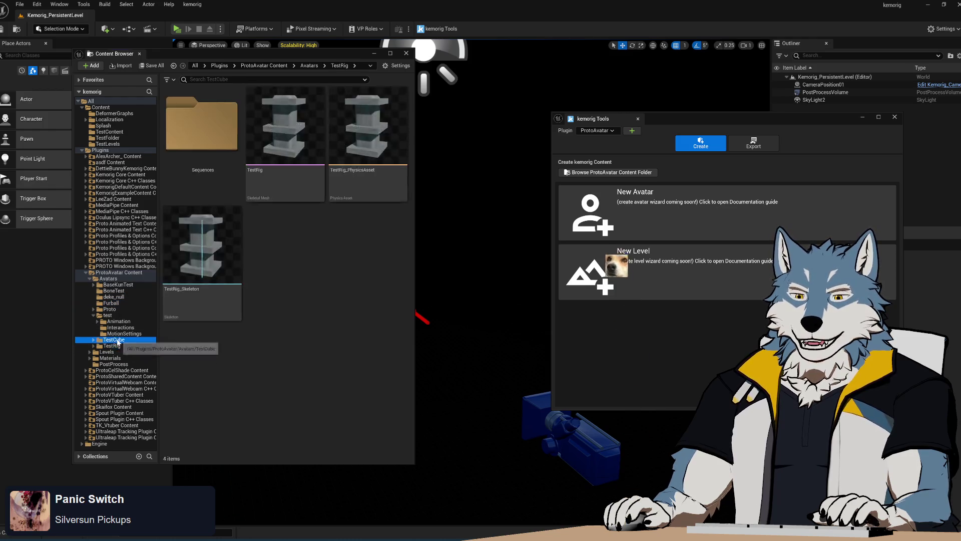
left_click(113, 352)
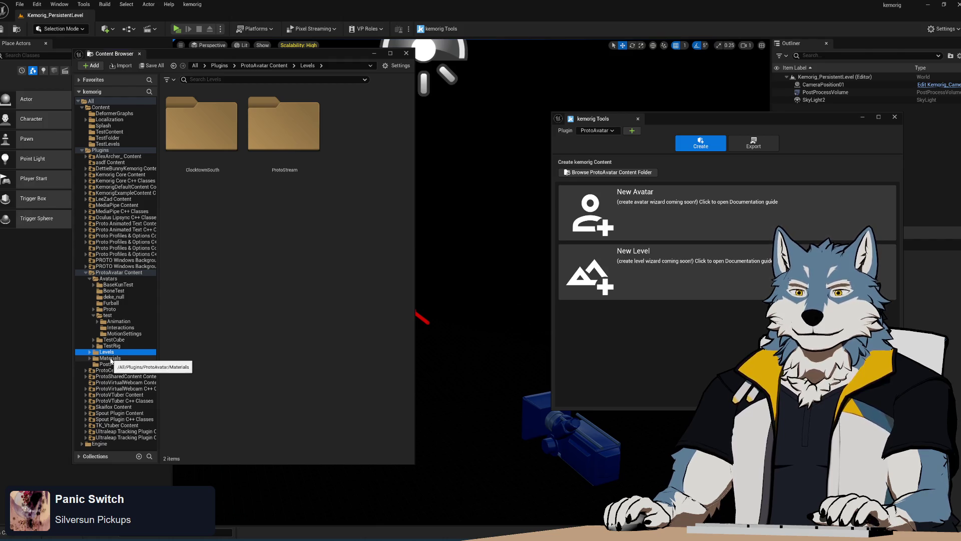
double_click(201, 125)
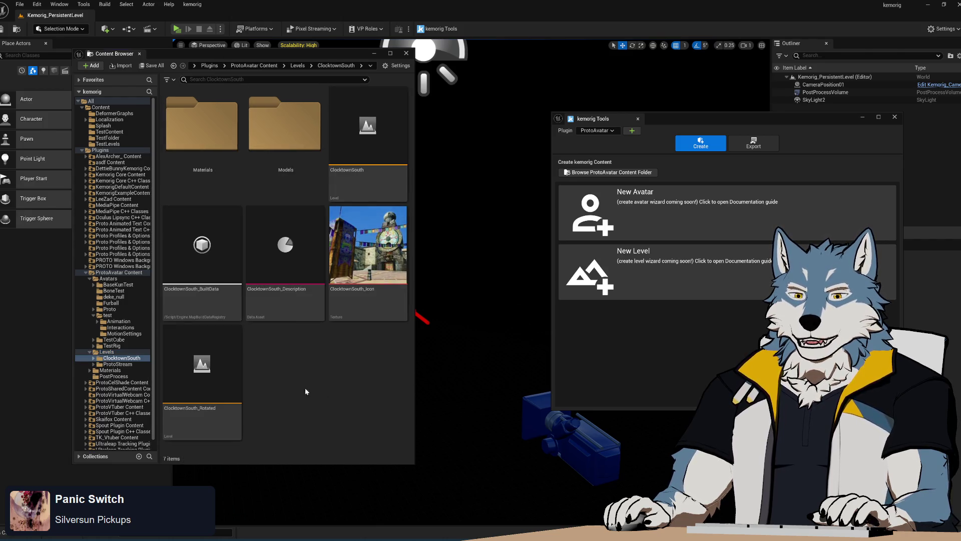
Return to the empty Furball folder, collapse Levels, and nudge the kemorig Tools window higher
left_click(112, 321)
left_click(109, 309)
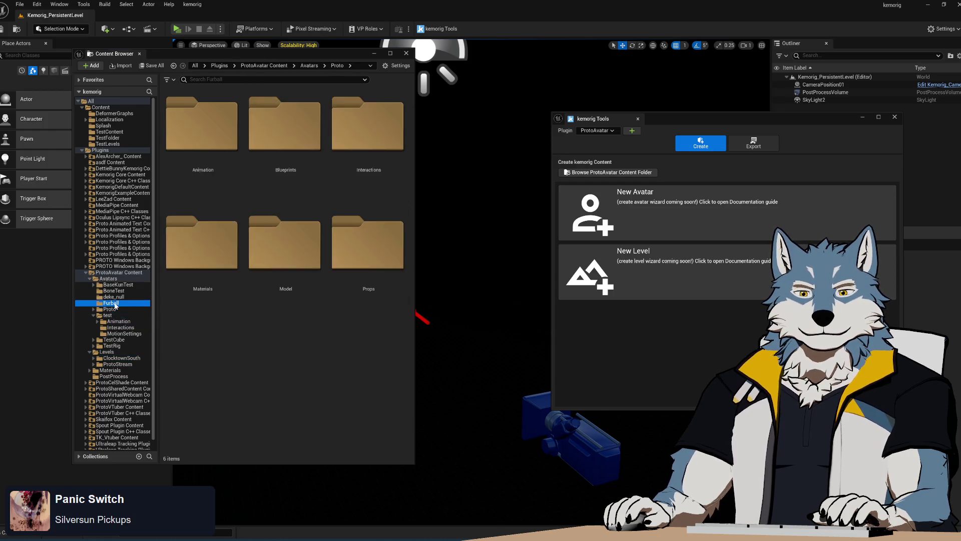
left_click(111, 303)
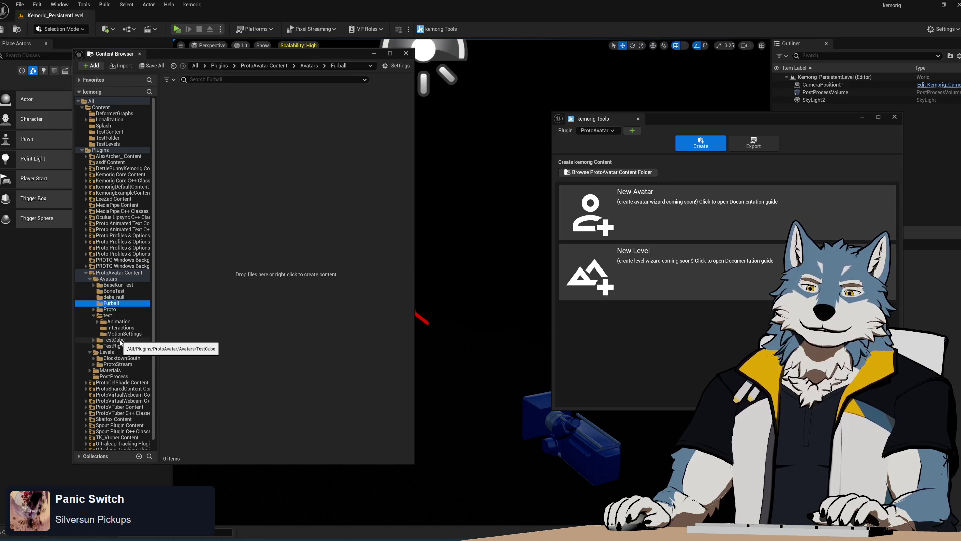
left_click(90, 352)
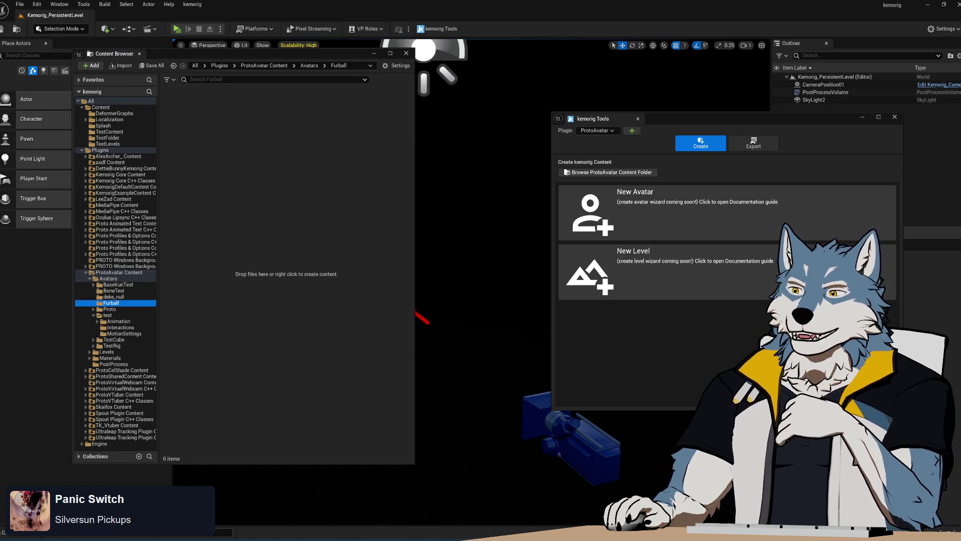
mouse_move(714, 109)
left_mouse_down()
mouse_move(634, 113)
mouse_move(714, 143)
mouse_move(701, 88)
left_mouse_up()
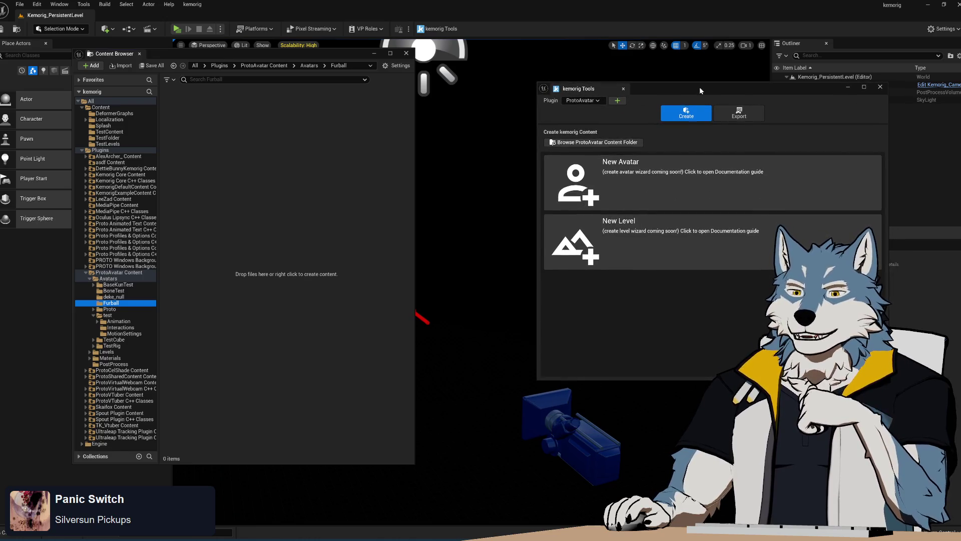
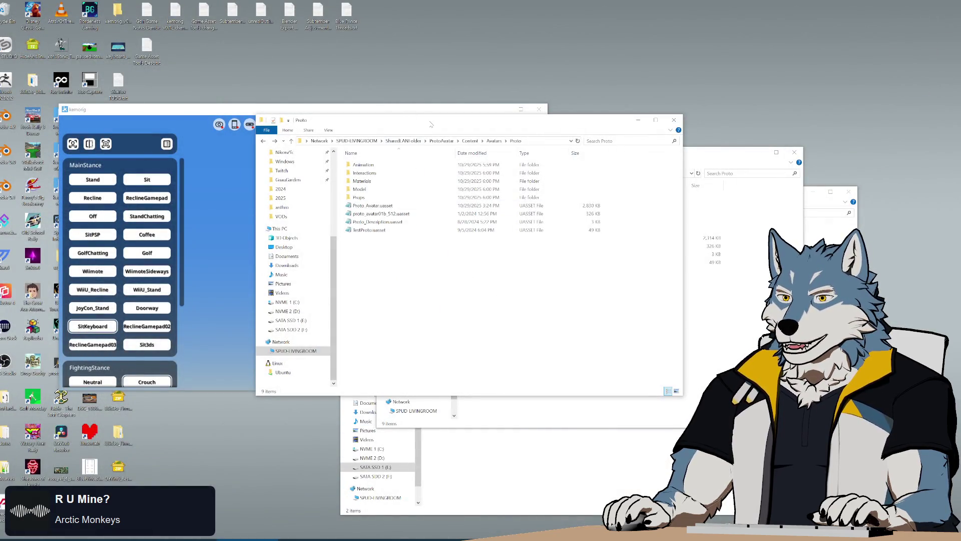
Move the network Proto window aside and take the local window up to Repos on SATA SSD 1 (E:)
left_click_drag(431, 124, 200, 78)
left_click(613, 349)
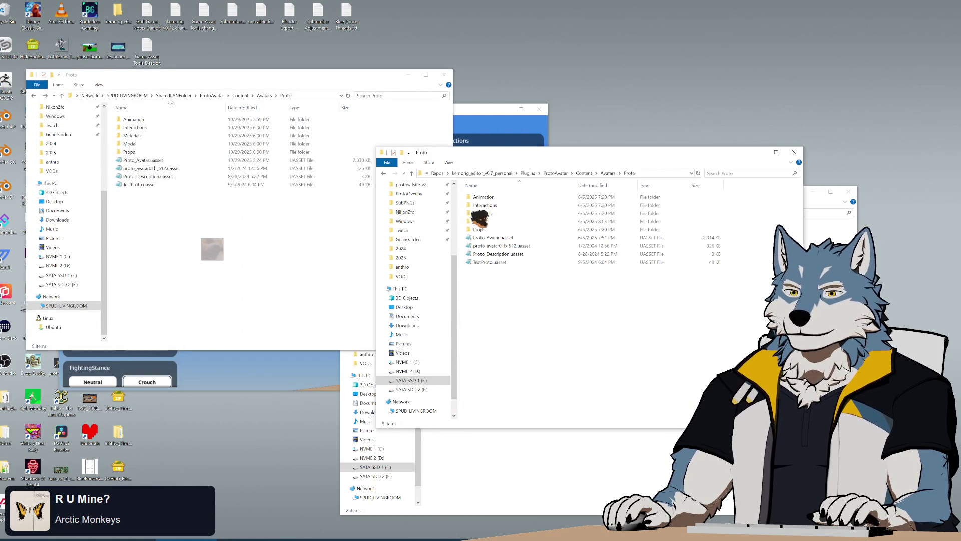
left_click(437, 173)
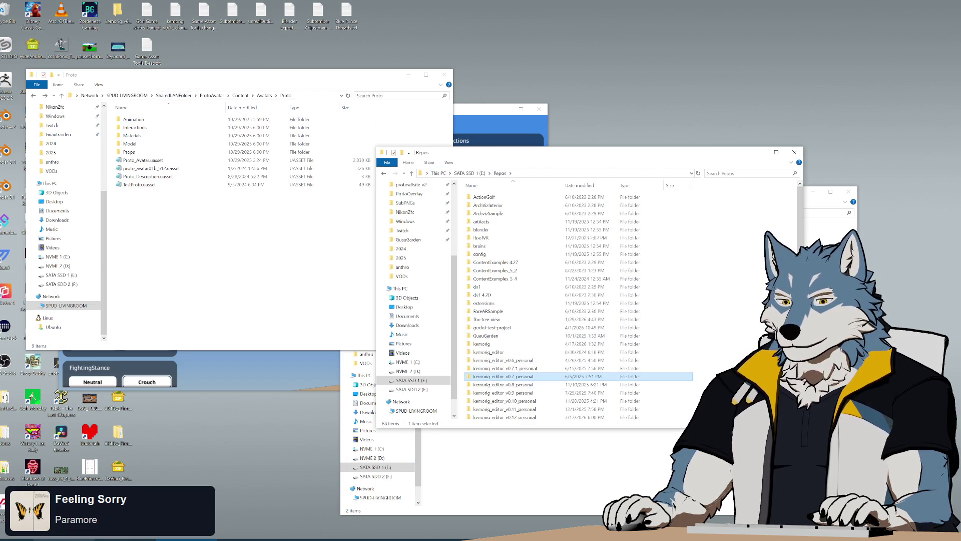
scroll(536, 385, "down", 7)
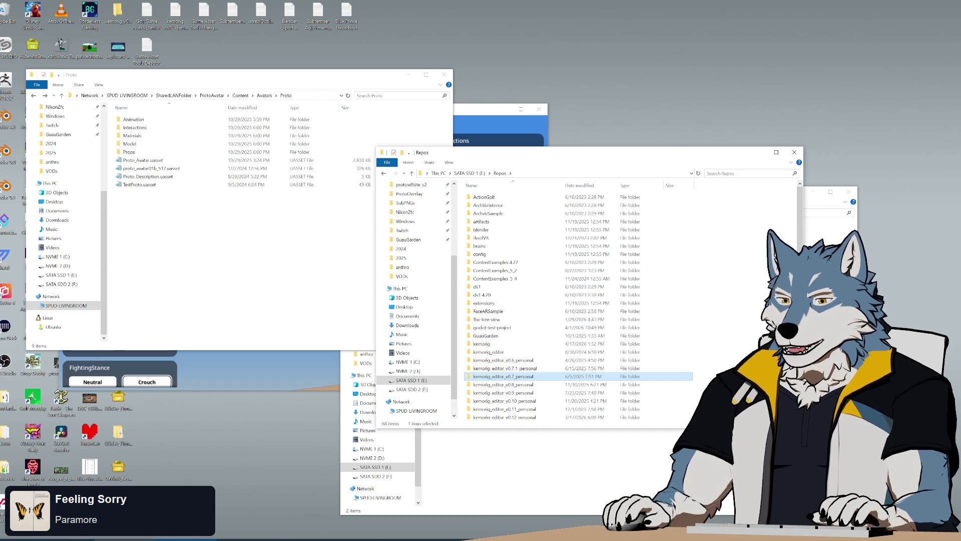
key("alt+Tab")
key("alt+Tab")
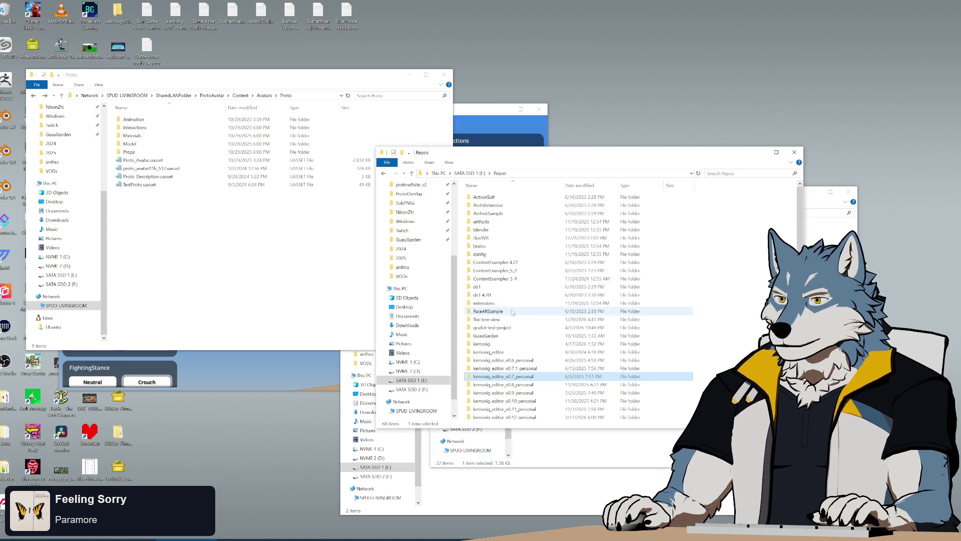
Open kemorig > Plugins > ProtoAvatar in the local Explorer window
double_click(496, 344)
double_click(499, 297)
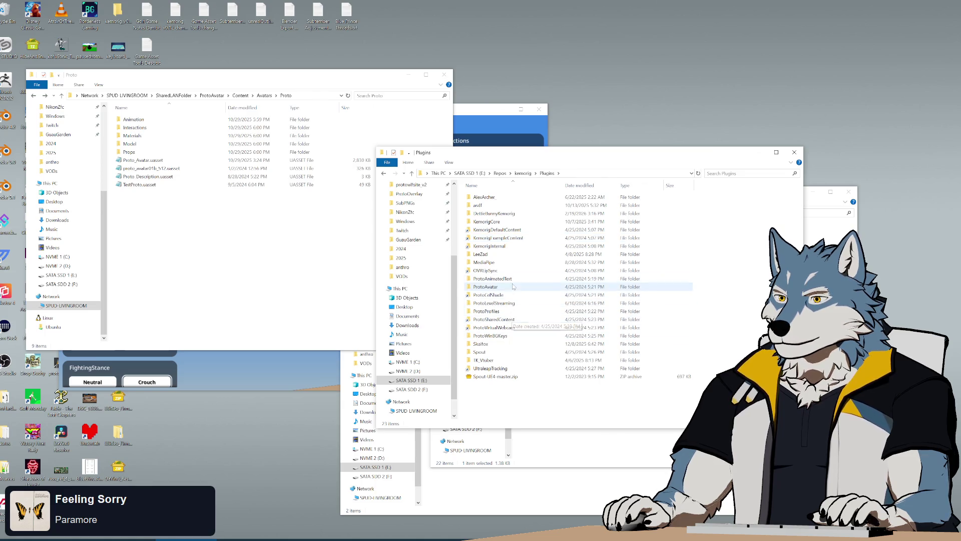
double_click(512, 286)
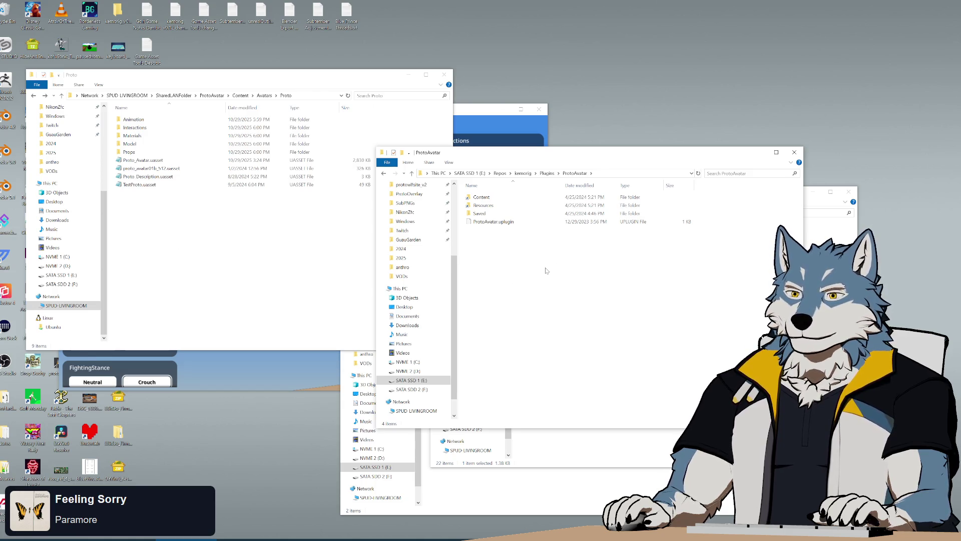
Go into the plugin's Content > Avatars > Proto folder
double_click(496, 199)
double_click(498, 198)
double_click(496, 229)
Copy the four .uasset files from the network Proto folder into the local Proto folder
left_click(147, 259)
left_click_drag(148, 259, 161, 161)
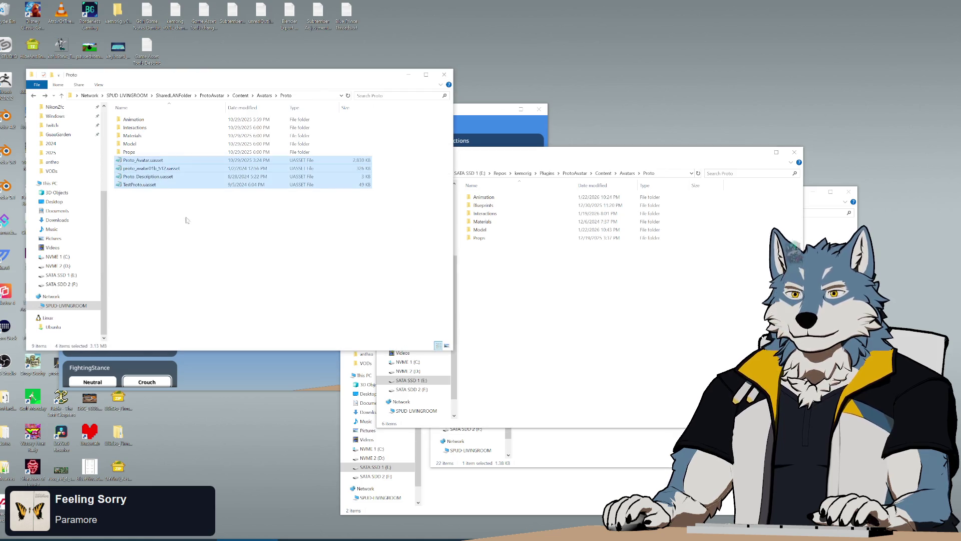
left_click(524, 306)
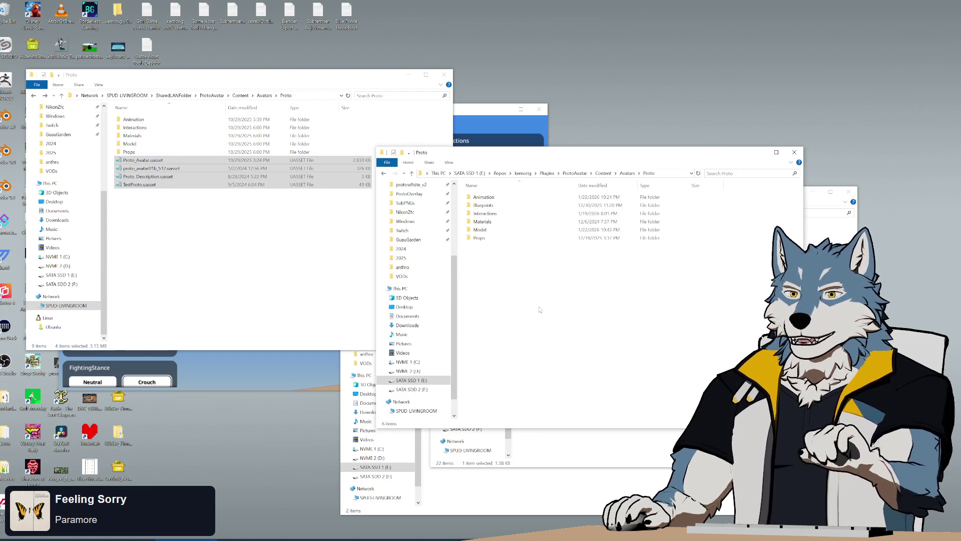
key("ctrl+v")
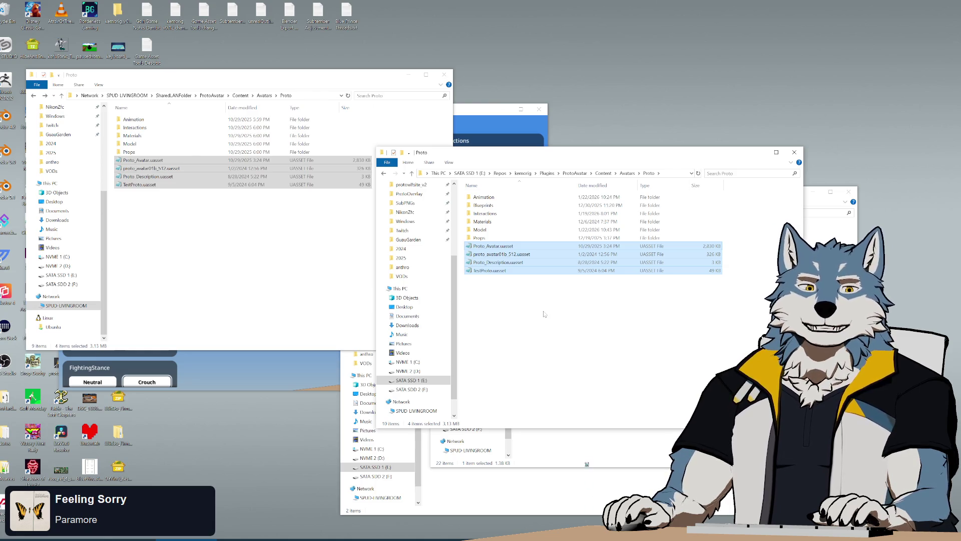
left_click(522, 300)
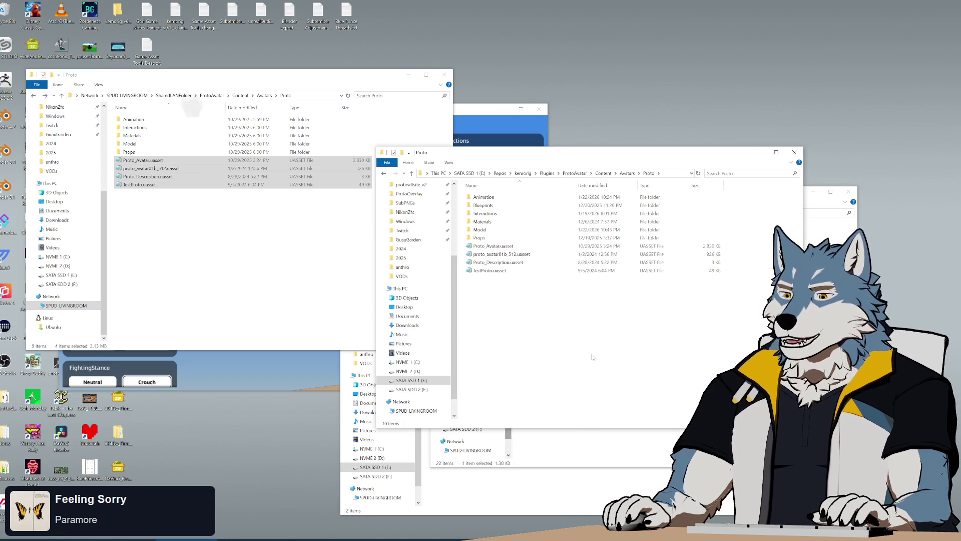
left_click(444, 464)
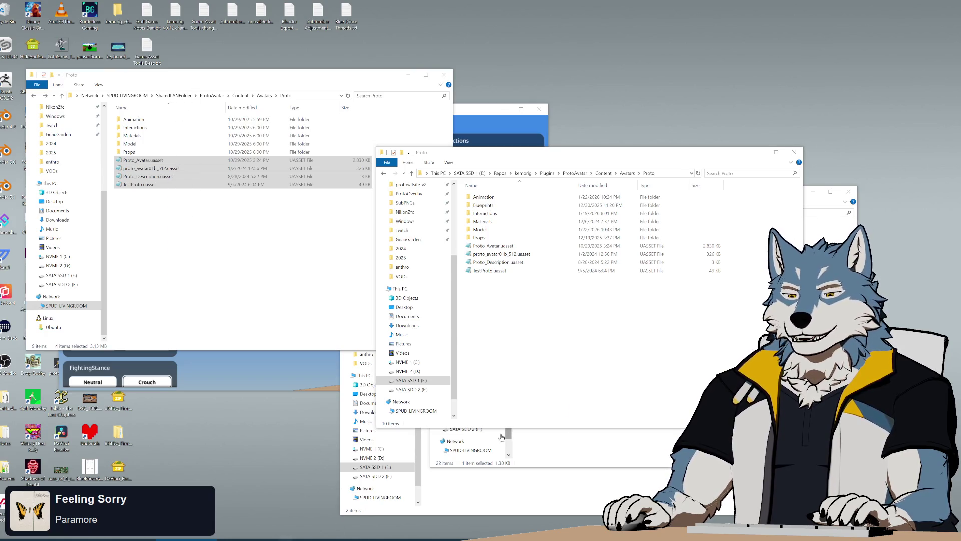
Reopen the recent Twitch past broadcast from browser History and jump to 00:39:18
key("super+1")
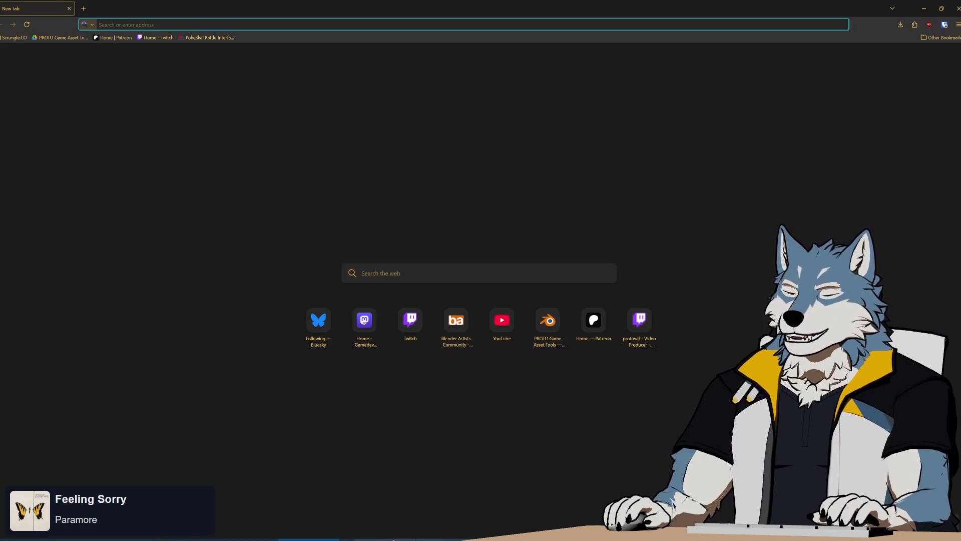
key("alt+Tab")
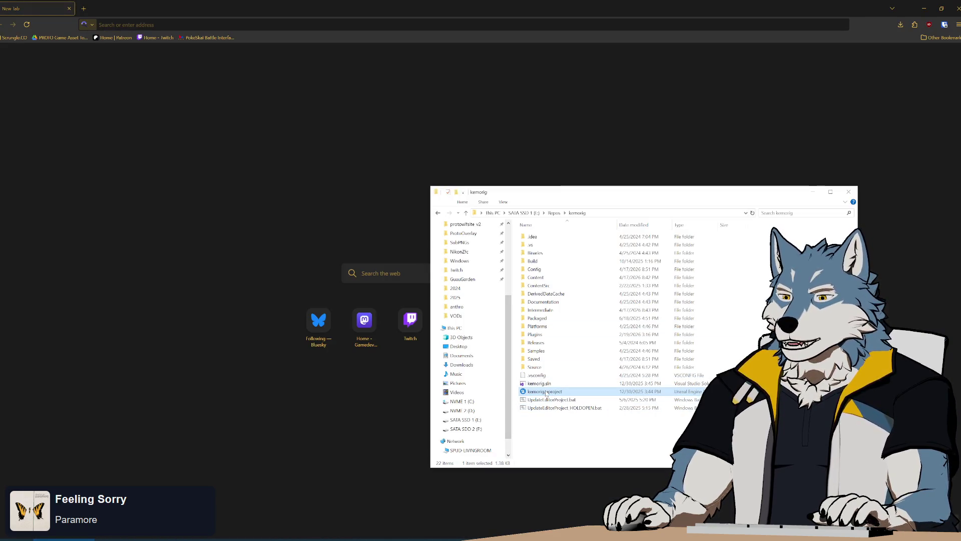
left_click(266, 418)
left_click(958, 24)
left_click(905, 93)
left_click(915, 134)
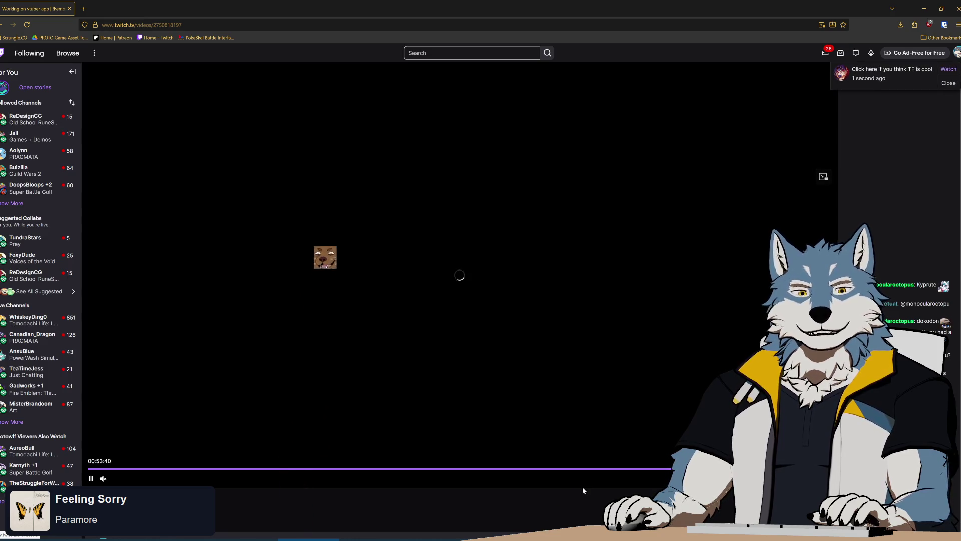
left_click(630, 470)
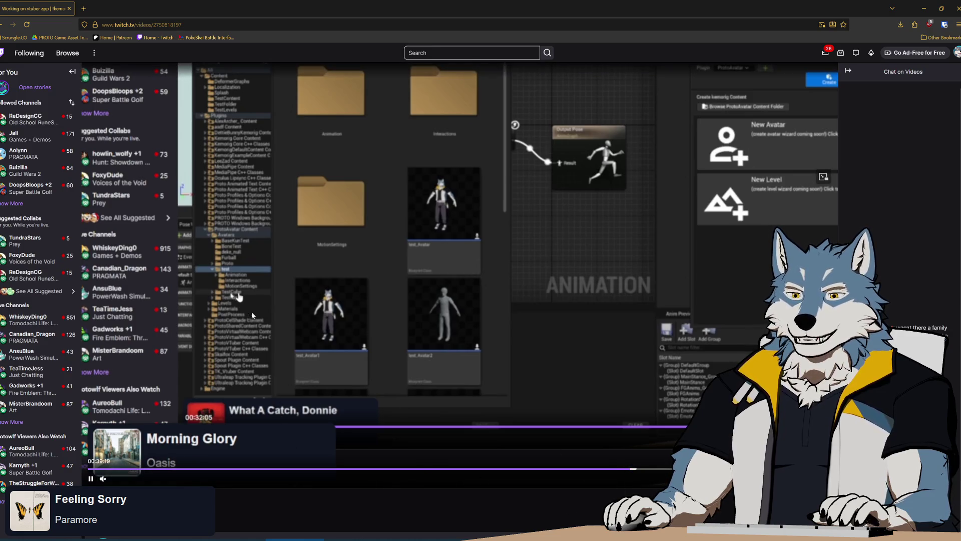
Scrub the broadcast back through 00:23:40 and 00:22:05 to about 00:19:25
left_click(414, 469)
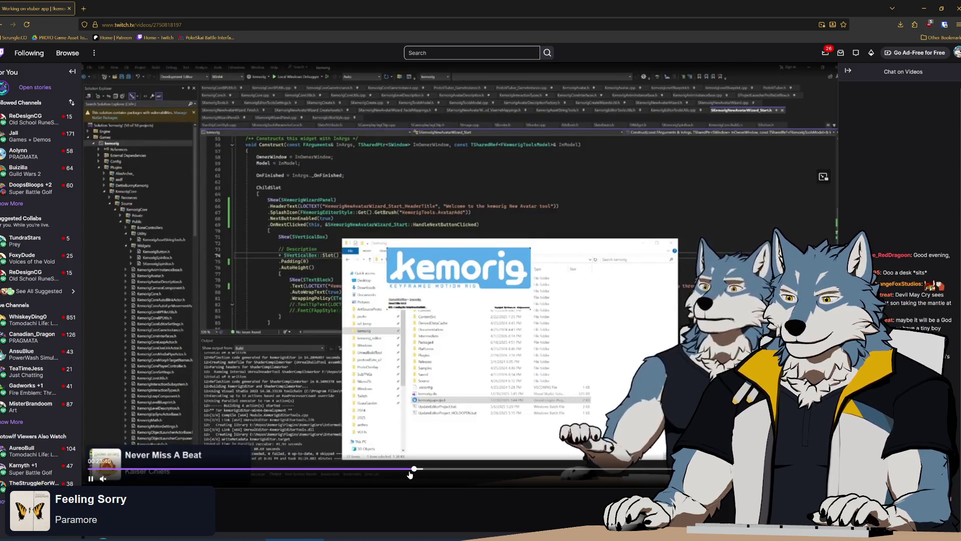
left_click(393, 470)
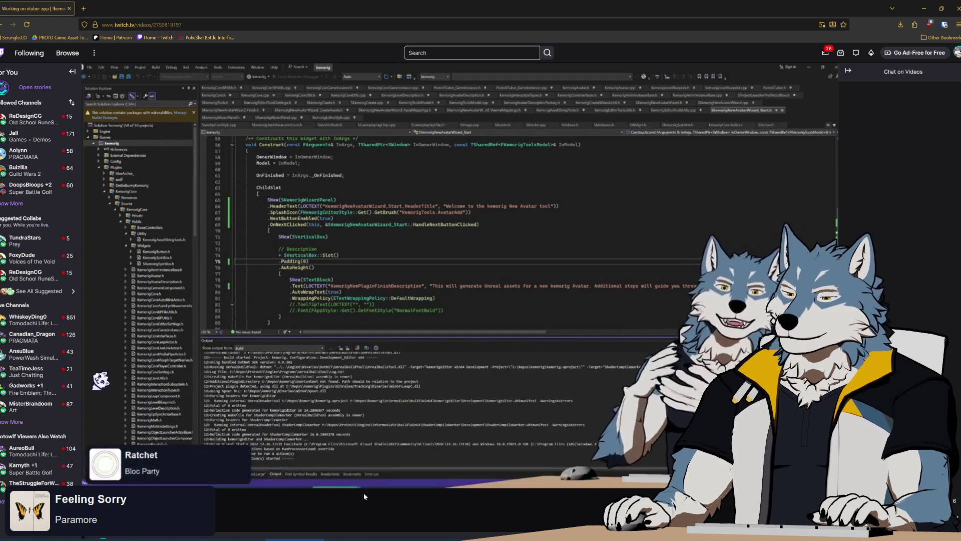
left_click(446, 469)
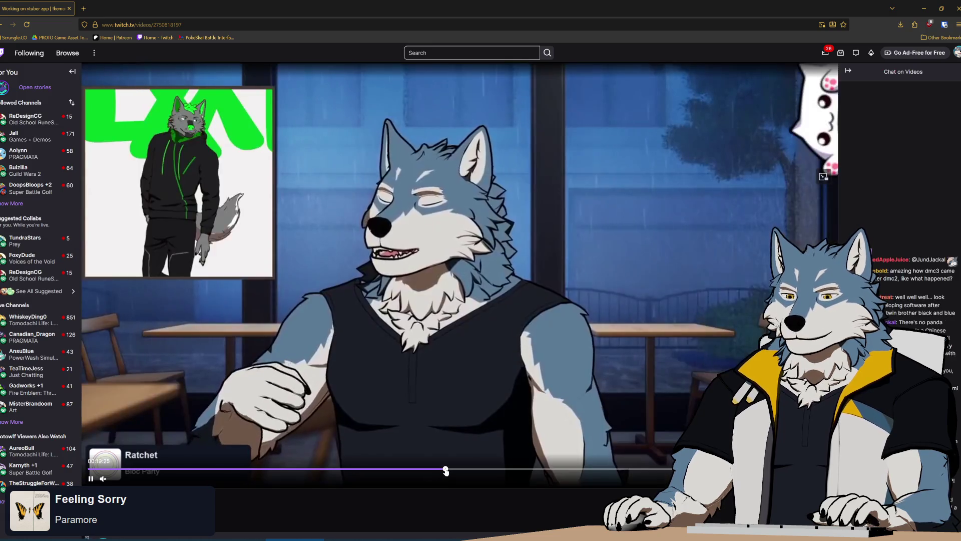
Skip the replay forward past 00:26:55 toward around 00:33:07
left_click(463, 471)
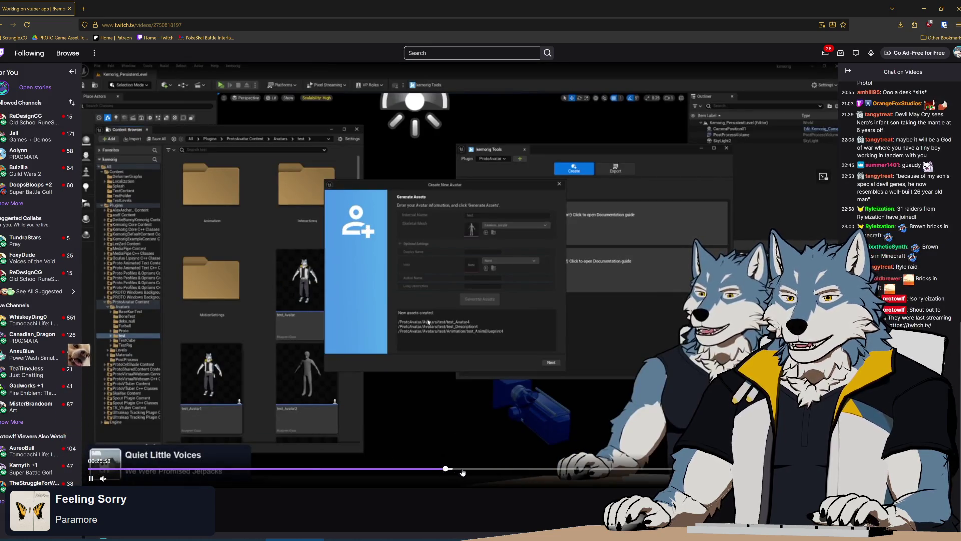
left_click(467, 471)
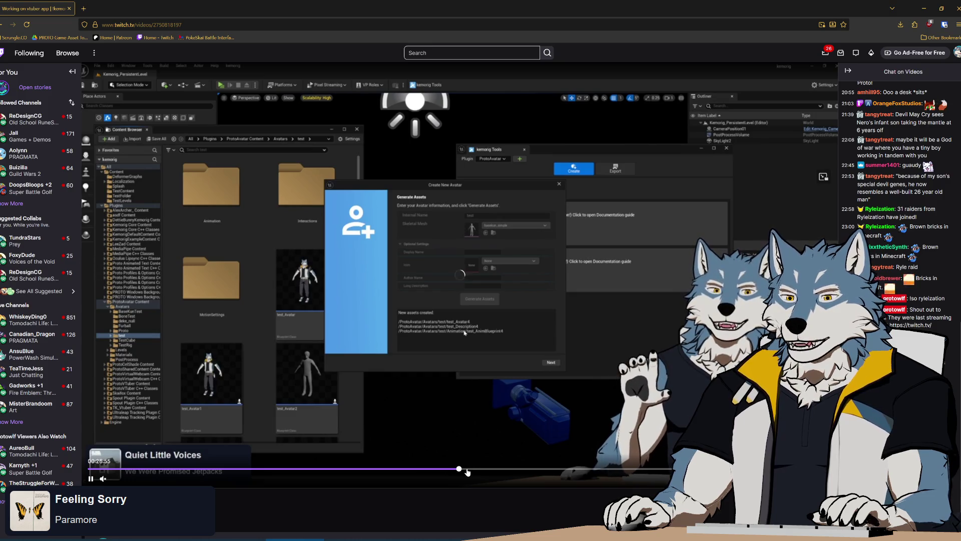
left_click(501, 470)
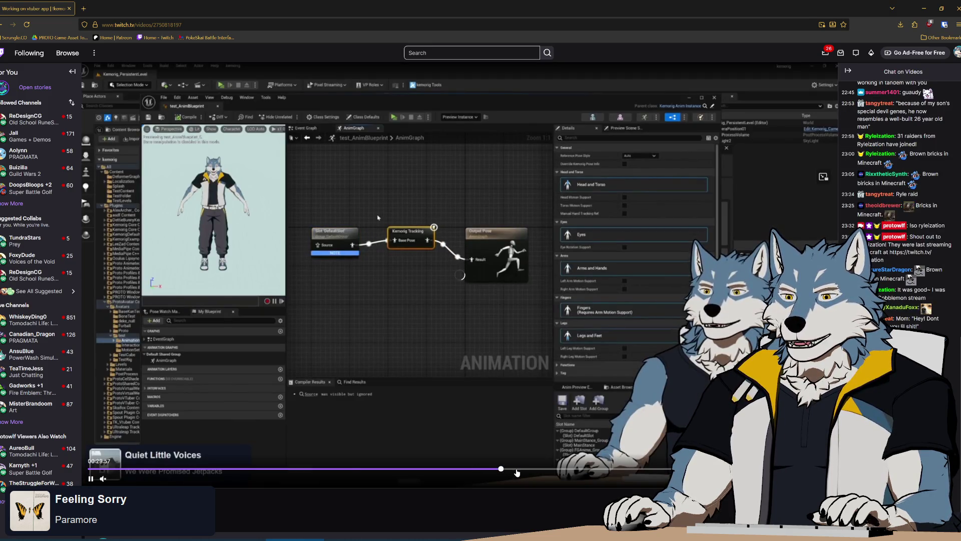
left_click(520, 471)
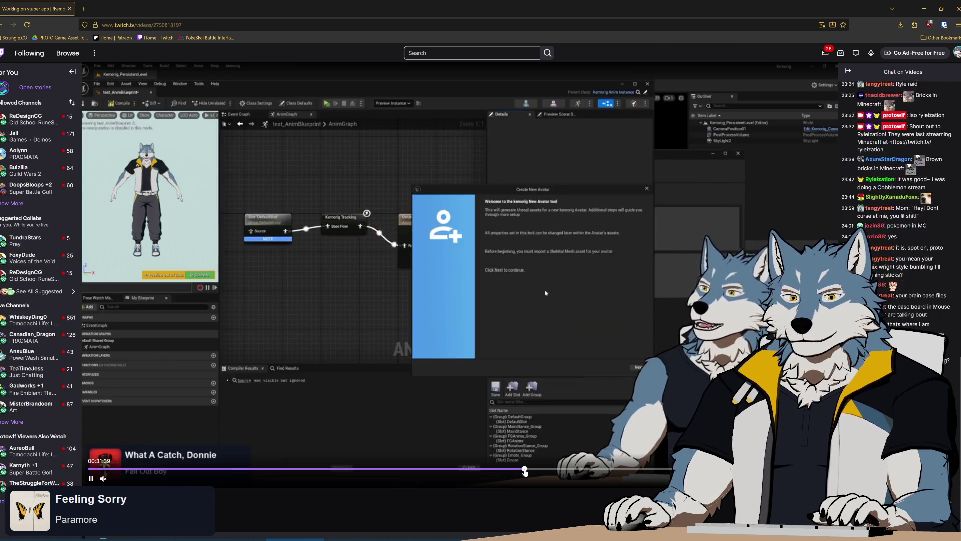
left_click(544, 471)
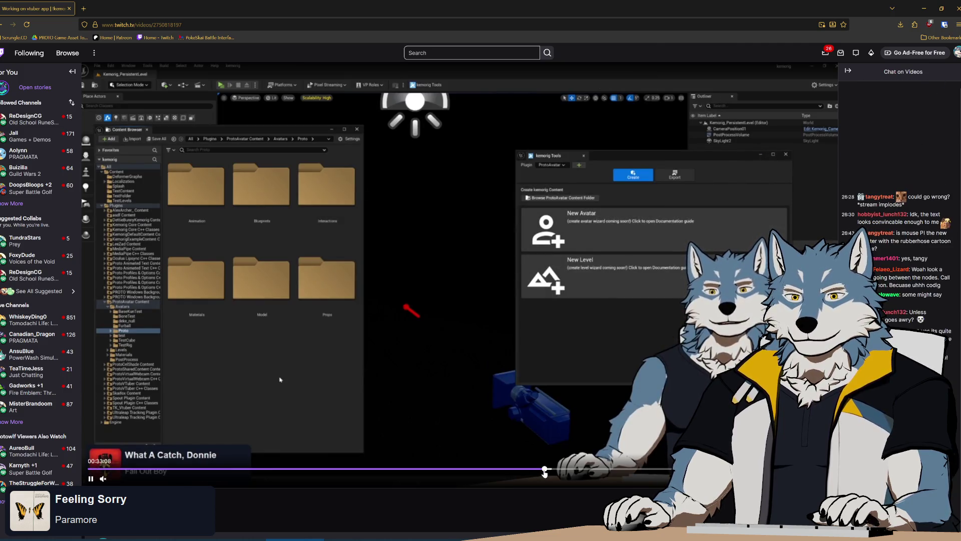
Pause the replay on the Create New Avatar wizard at about 00:32:01
left_click(91, 479)
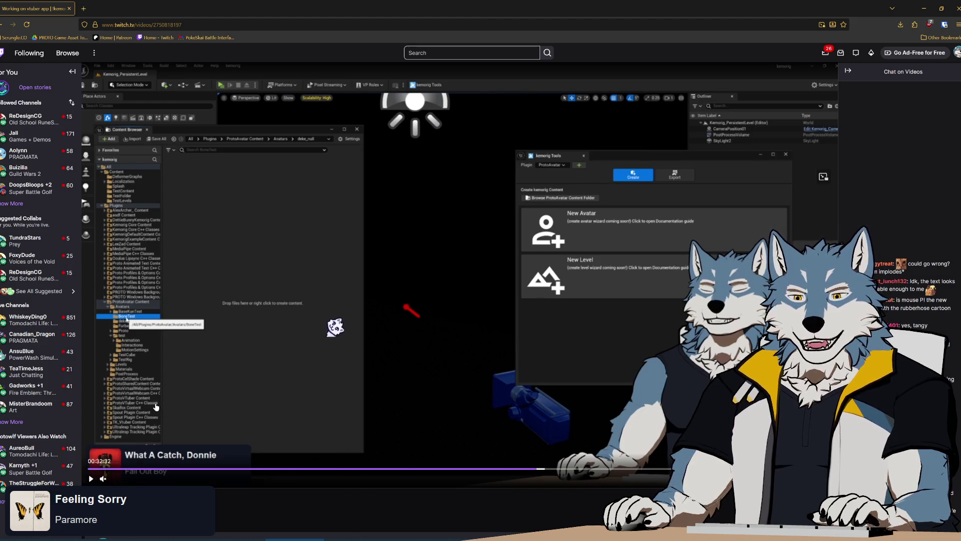
left_click(92, 479)
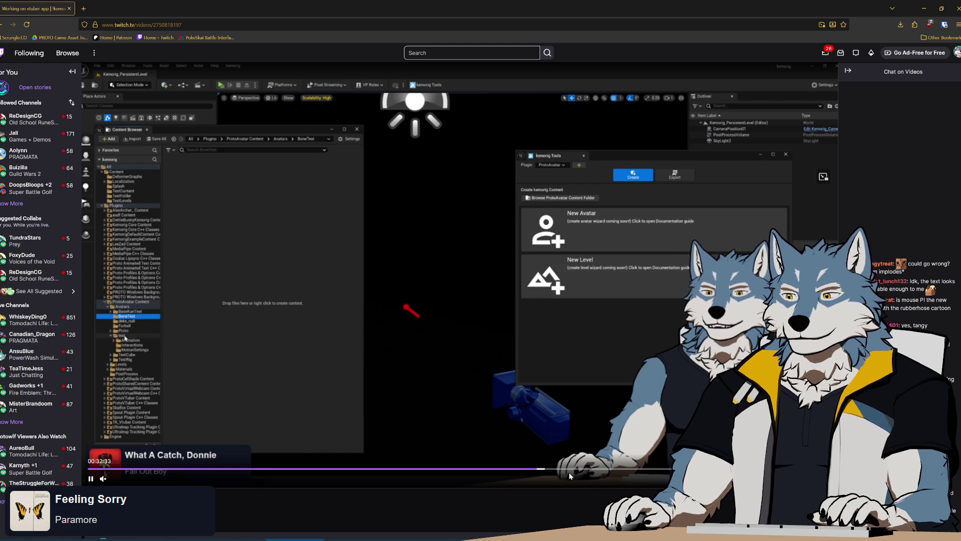
left_click(534, 469)
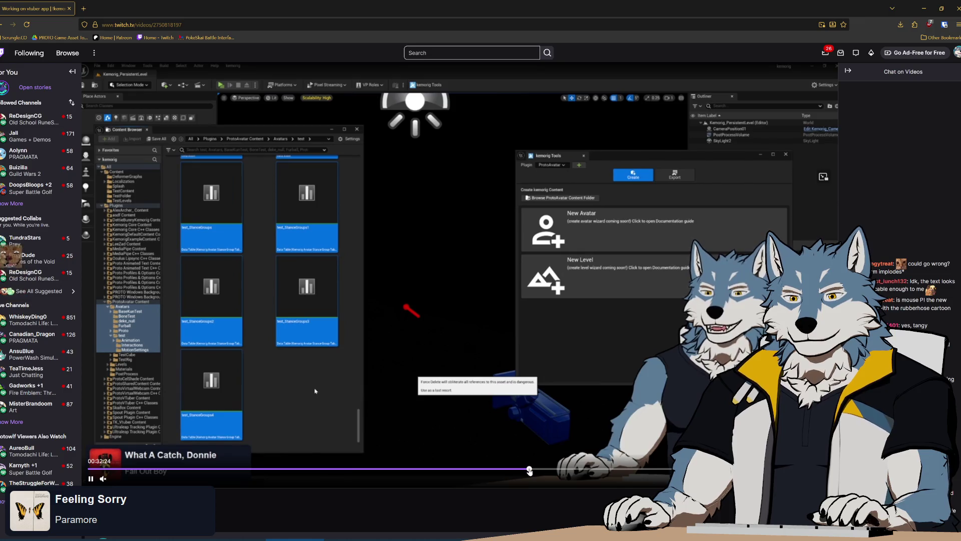
left_click(530, 470)
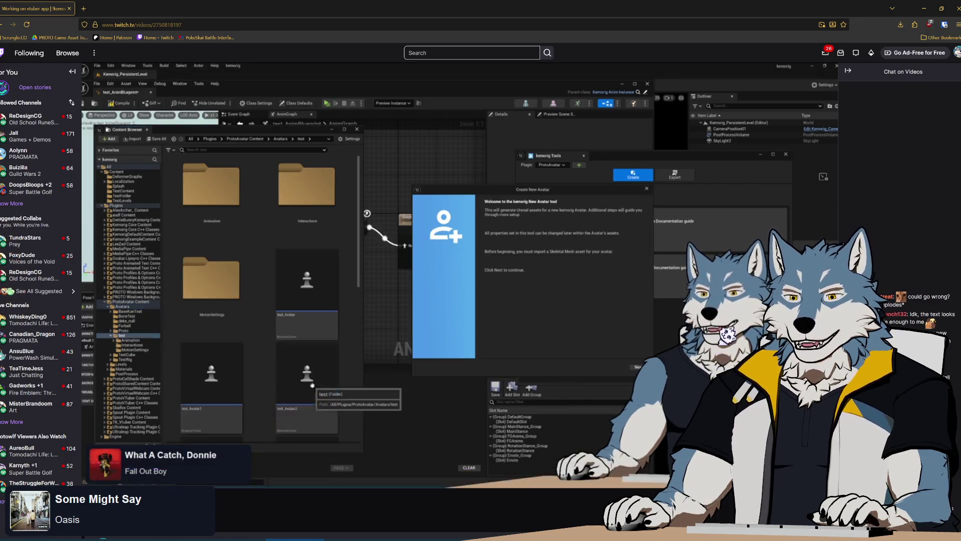
left_click(91, 479)
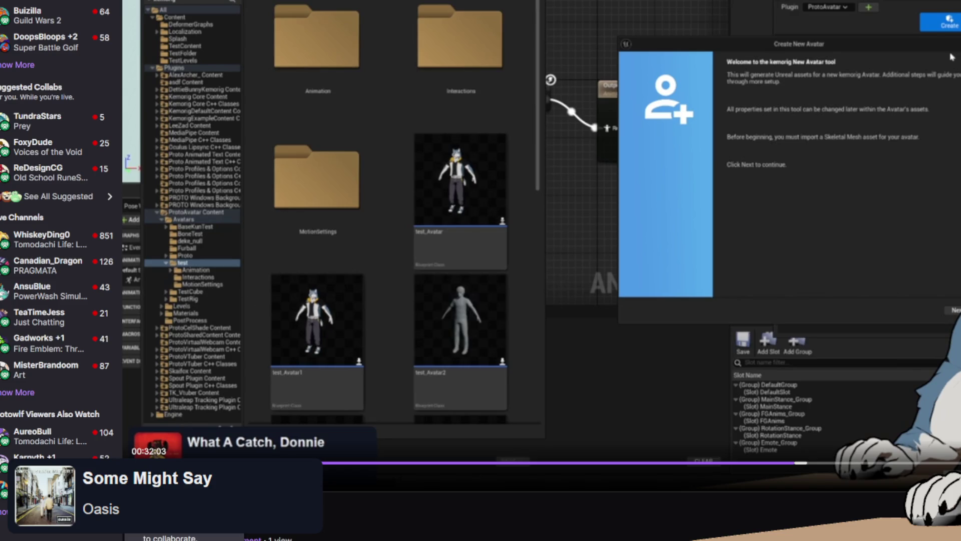
Let the replay run on and pause it on the Create kemorig Content panel
left_click(162, 473)
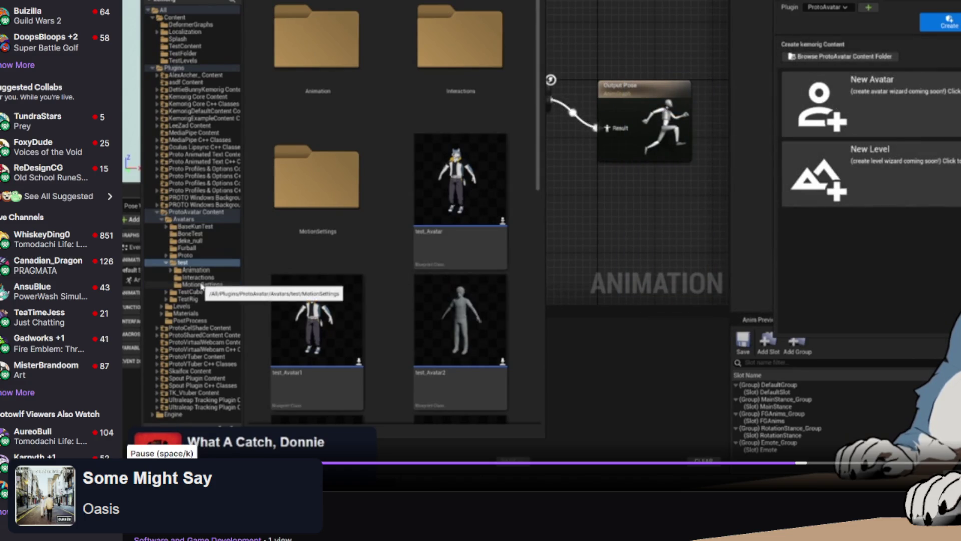
key("space")
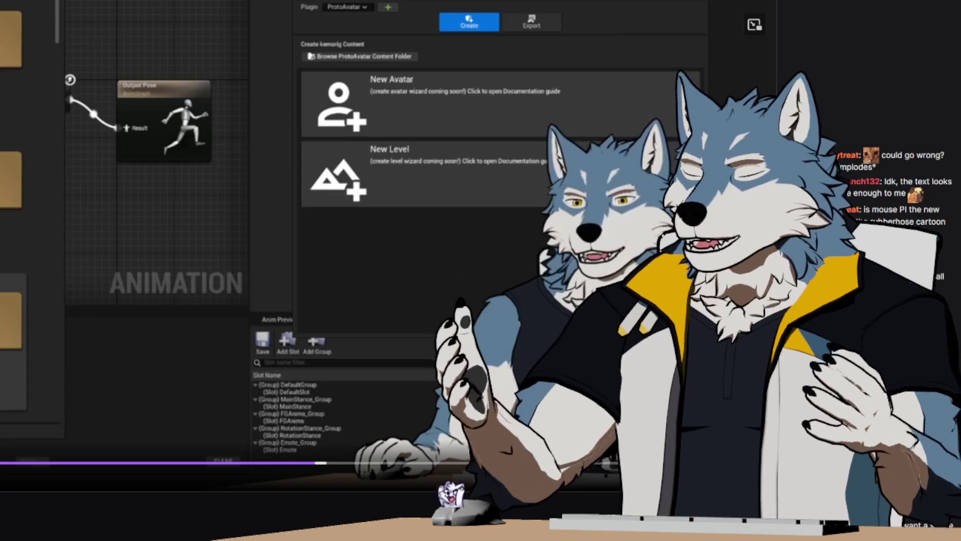
Exit full screen, pause the replay around 00:32:37, then close the browser
key("Escape")
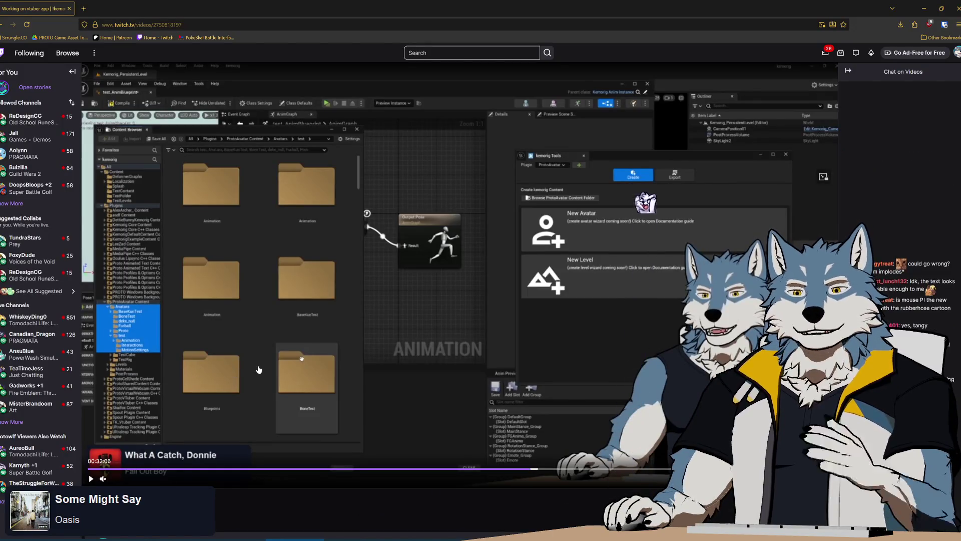
left_click(90, 479)
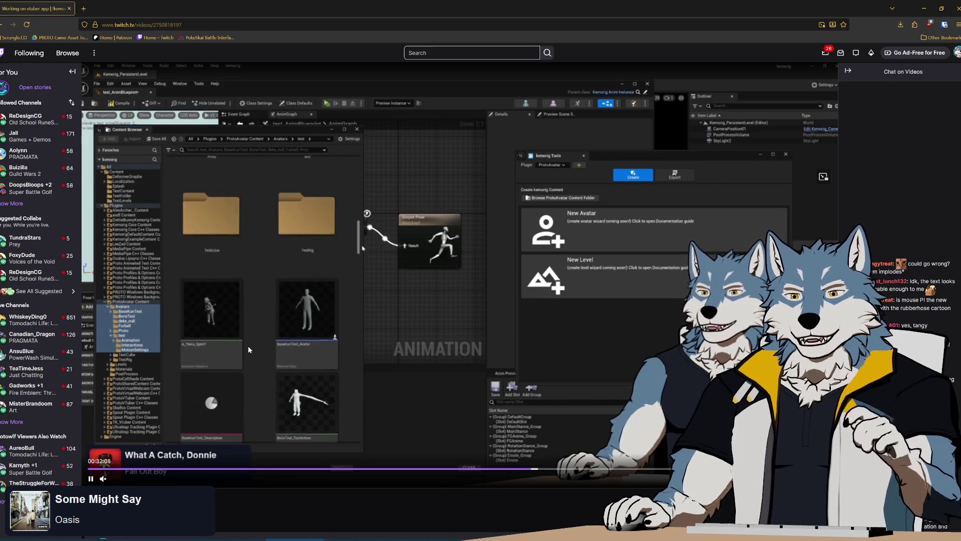
left_click(293, 429)
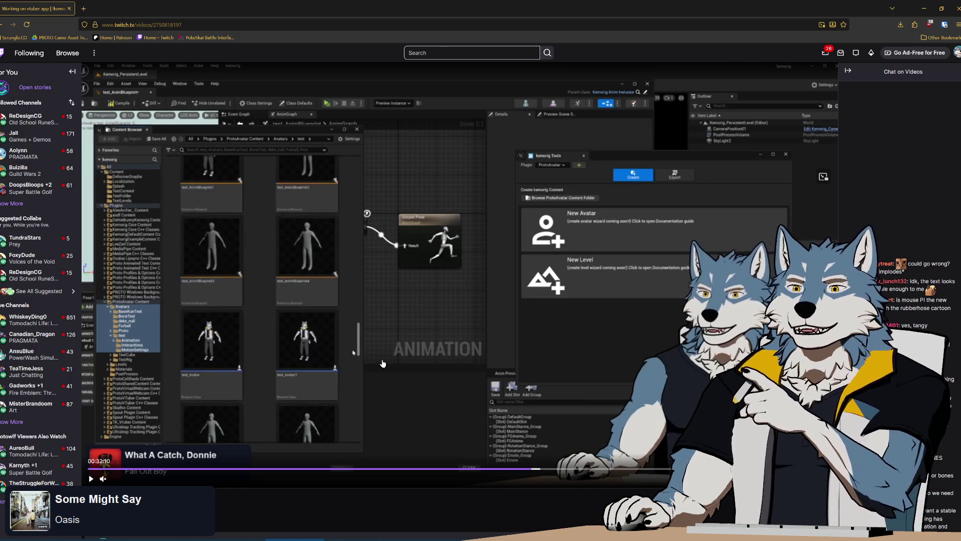
left_click(399, 336)
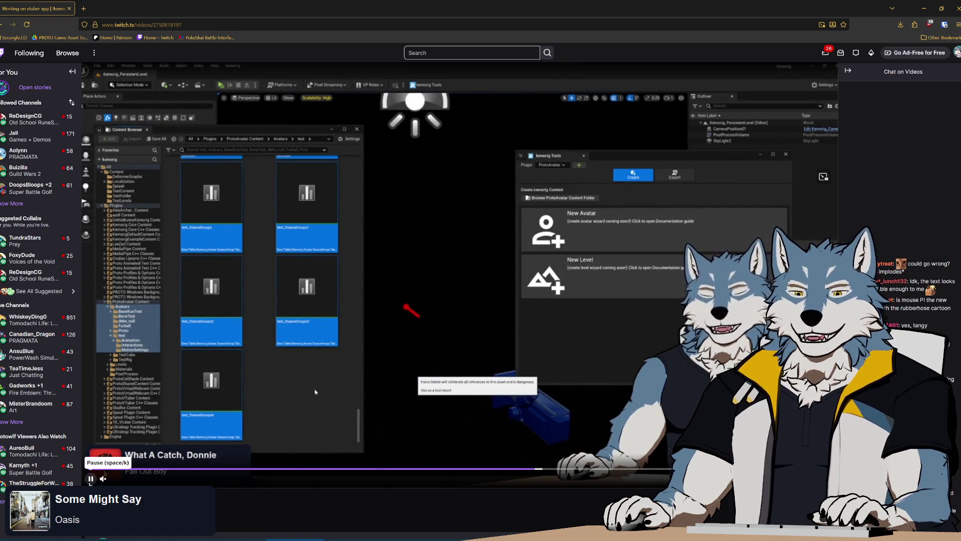
left_click(91, 479)
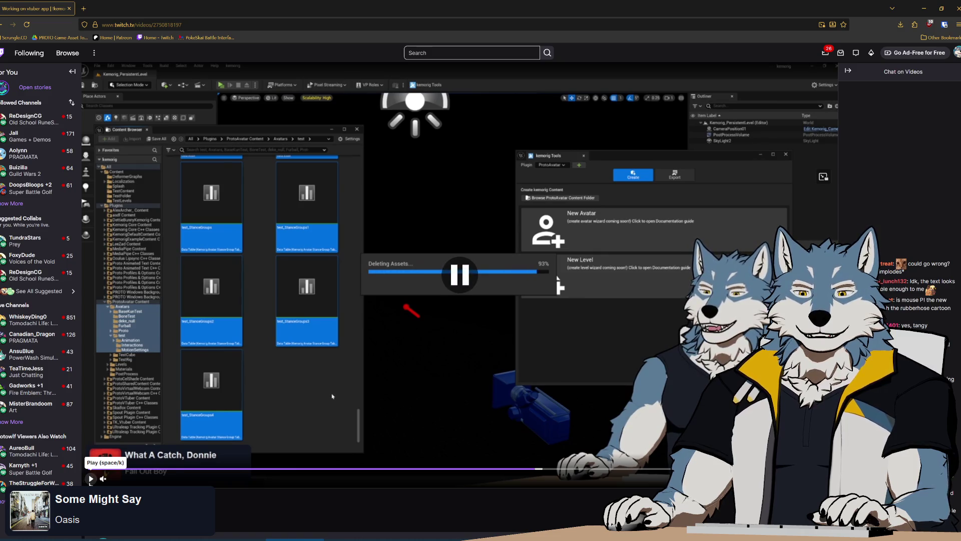
left_click(91, 479)
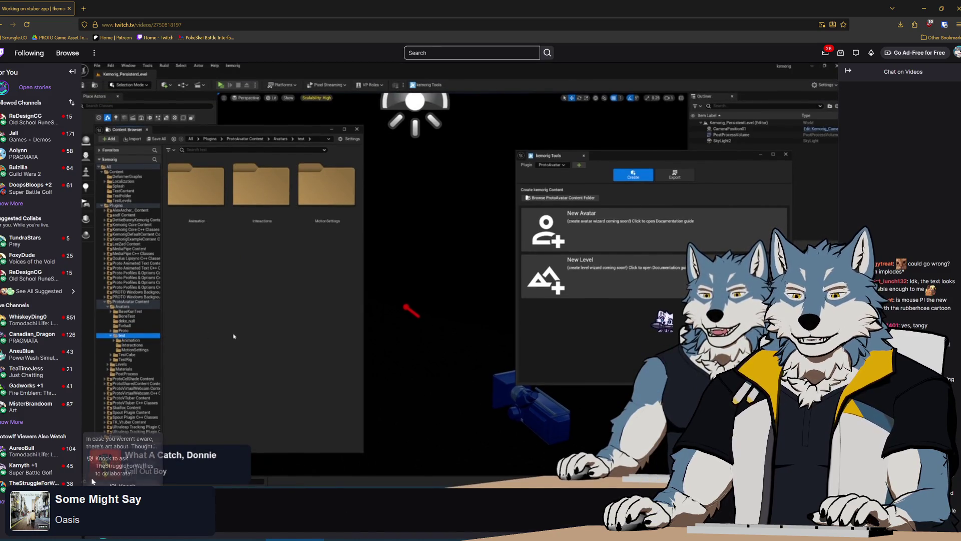
left_click(91, 478)
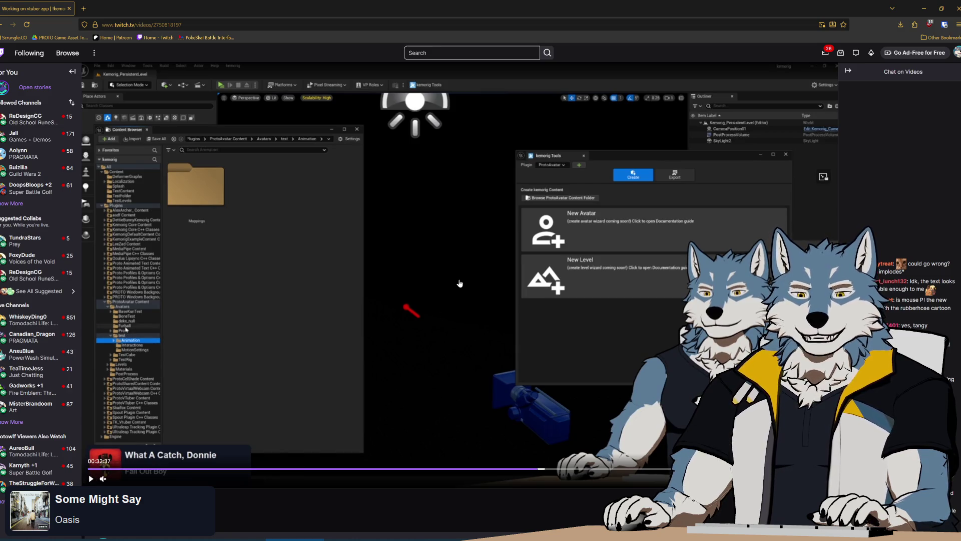
left_click(69, 10)
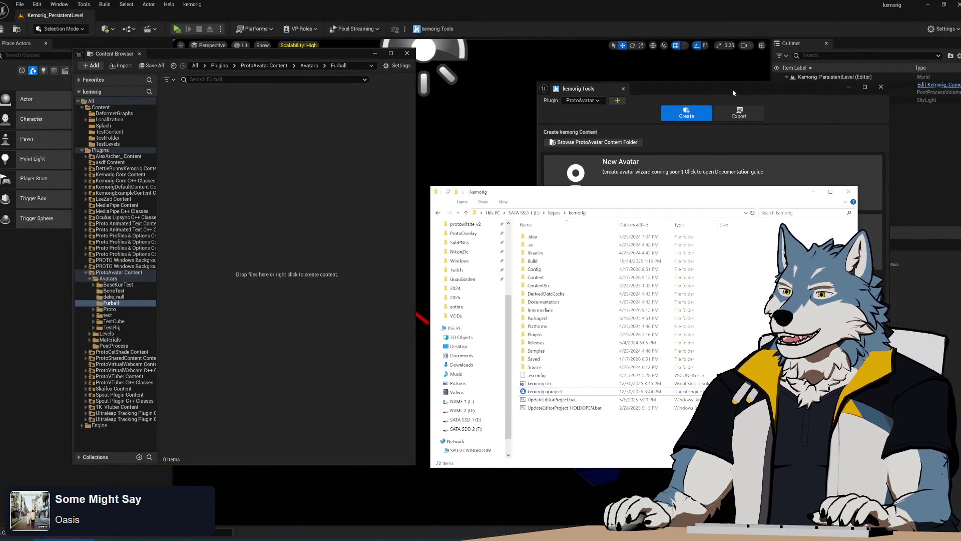
In the Unreal Content Browser, browse test > Avatars > Furball > Proto
left_click(732, 89)
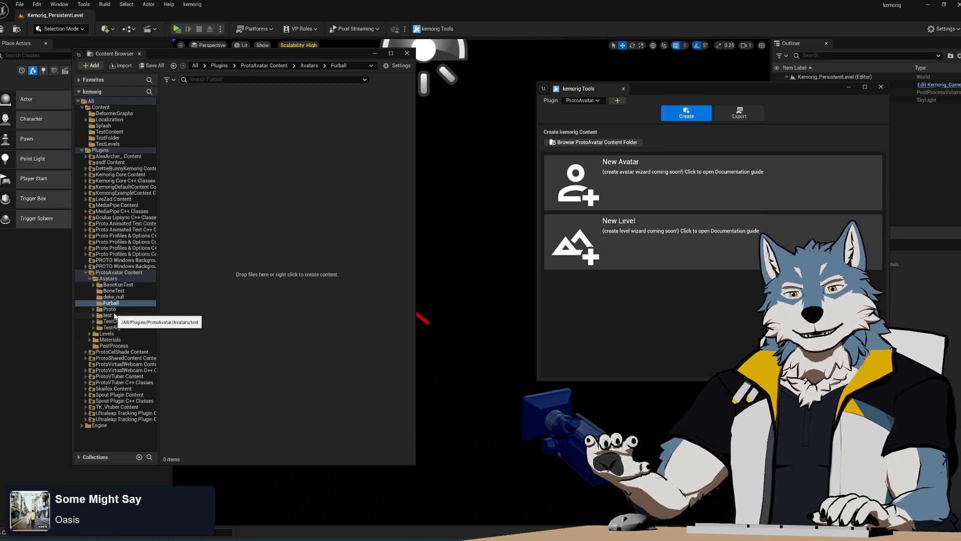
left_click(114, 316)
left_click(94, 315)
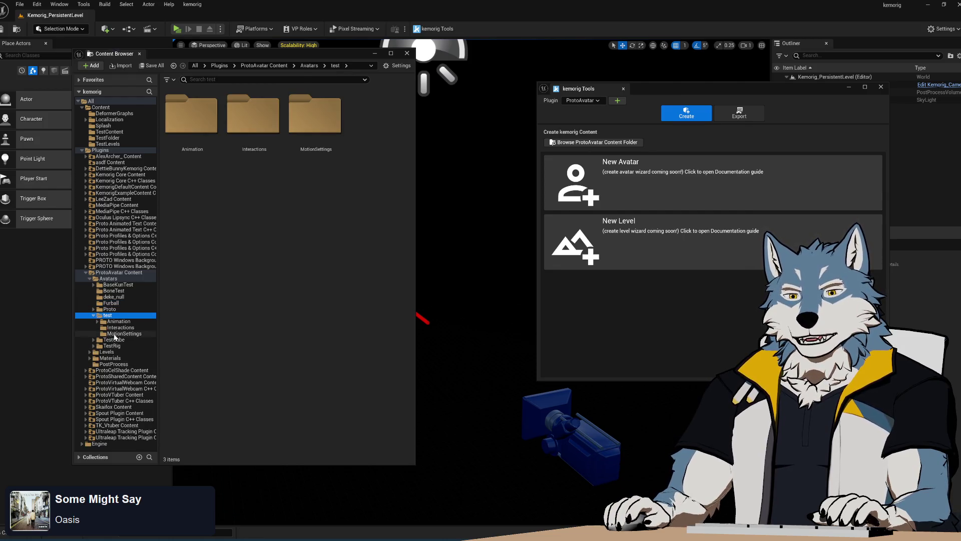
left_click(114, 334, "shift")
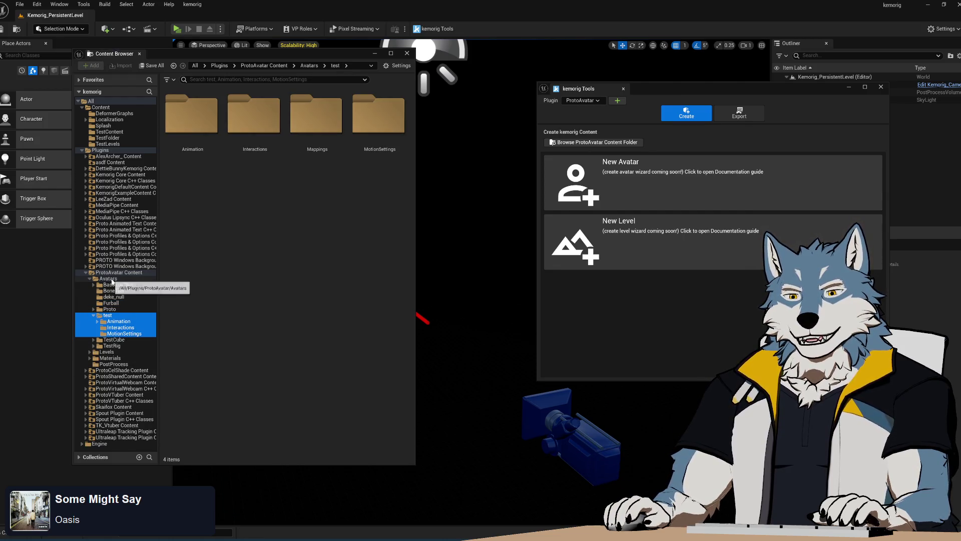
left_click(108, 278)
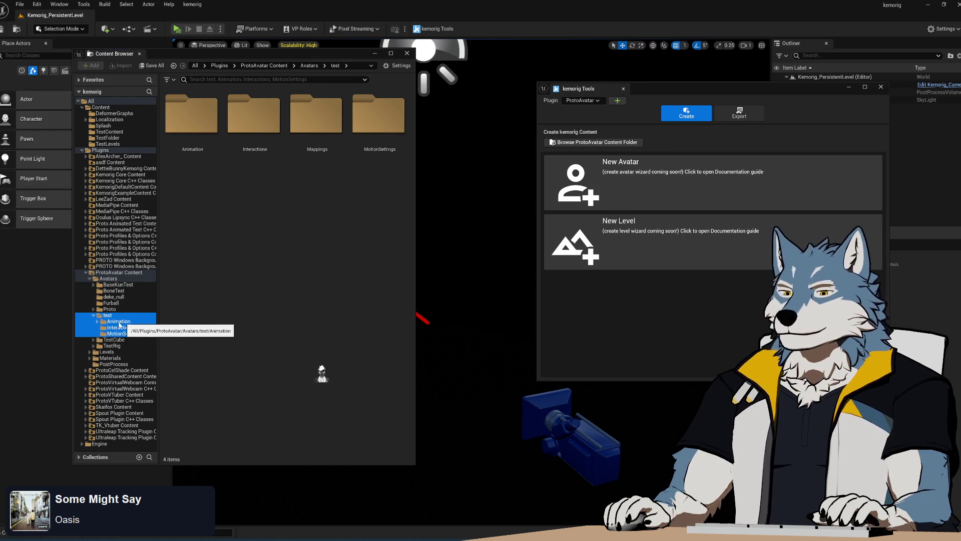
left_click(111, 304)
left_click(110, 309)
Open the Proto_Avatar Blueprint in the Blueprint editor
left_click(316, 228)
double_click(317, 228)
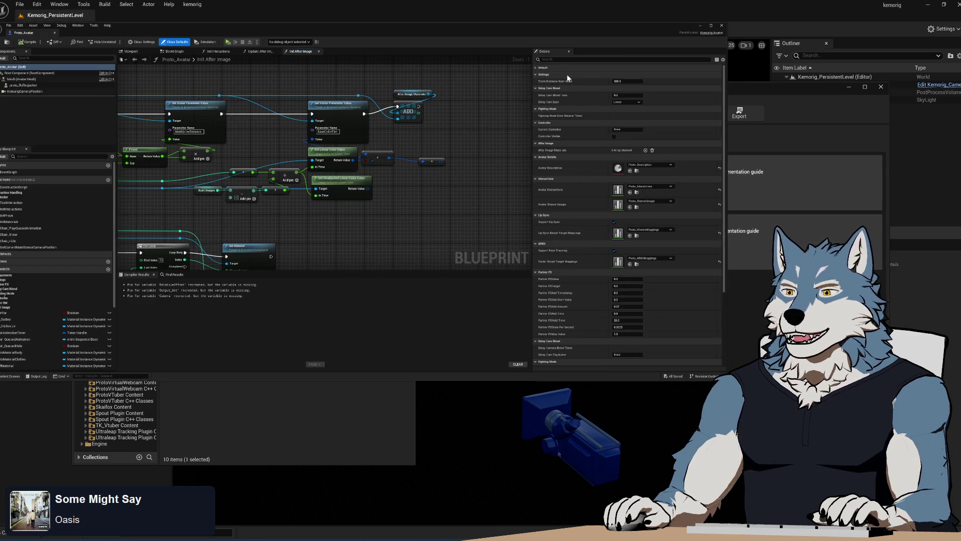
mouse_move(471, 38)
left_mouse_down()
mouse_move(507, 33)
mouse_move(592, 63)
left_mouse_up()
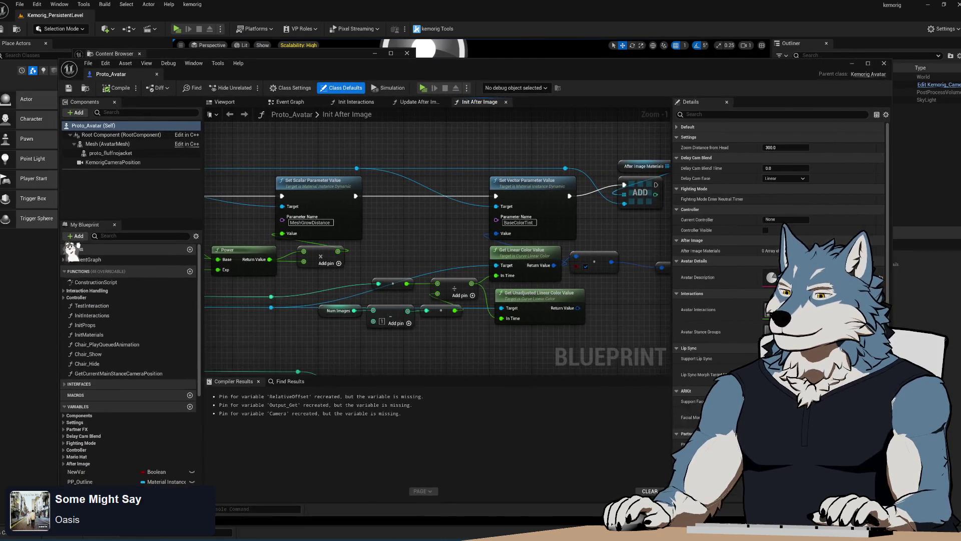
Switch between the Proto_Avatar Viewport and Event Graph tabs
scroll(419, 369, "down", 4)
scroll(406, 269, "up", 2)
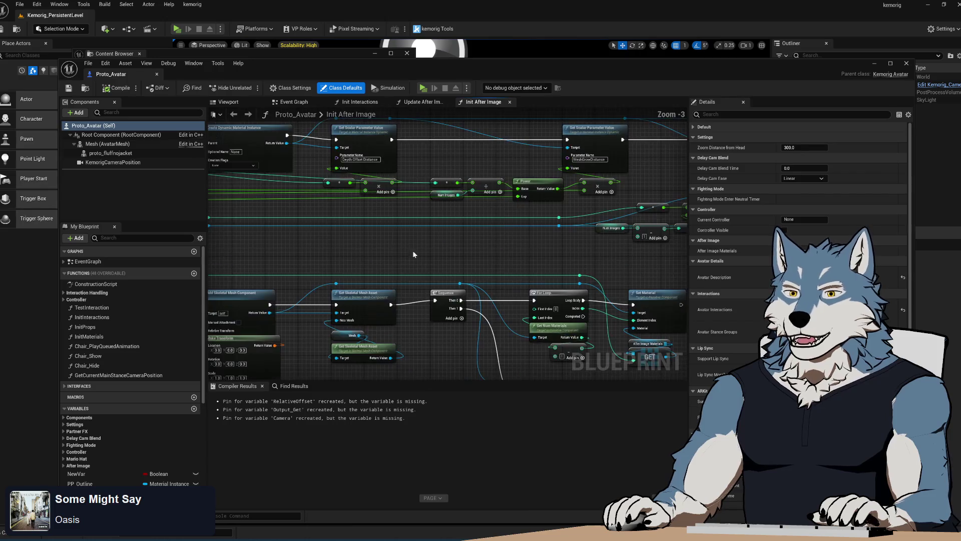
left_click(291, 102)
left_click(228, 102)
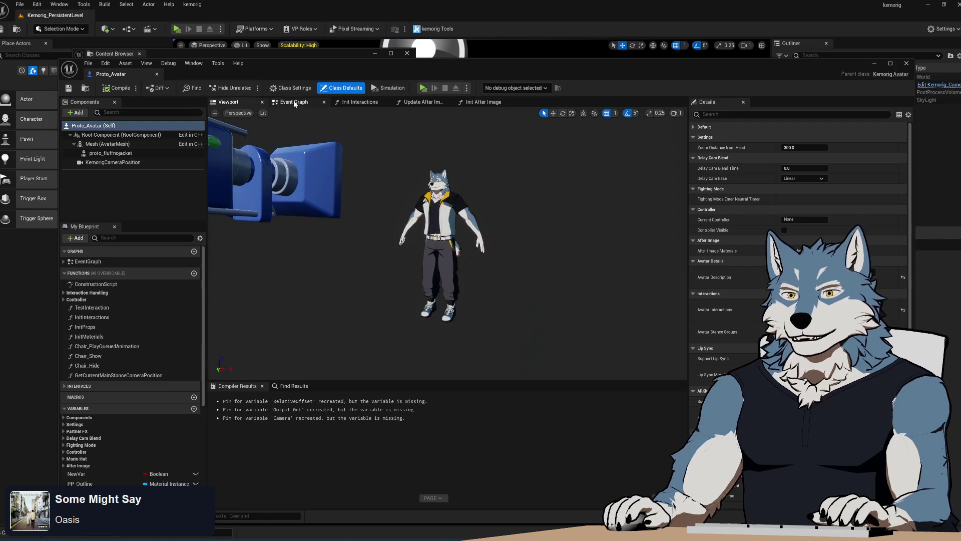
left_click(294, 103)
Pan the Event Graph to the BeginPlay and ChairPlayTransitionAndLoop nodes, then return to the Content Browser
scroll(581, 258, "down", 6)
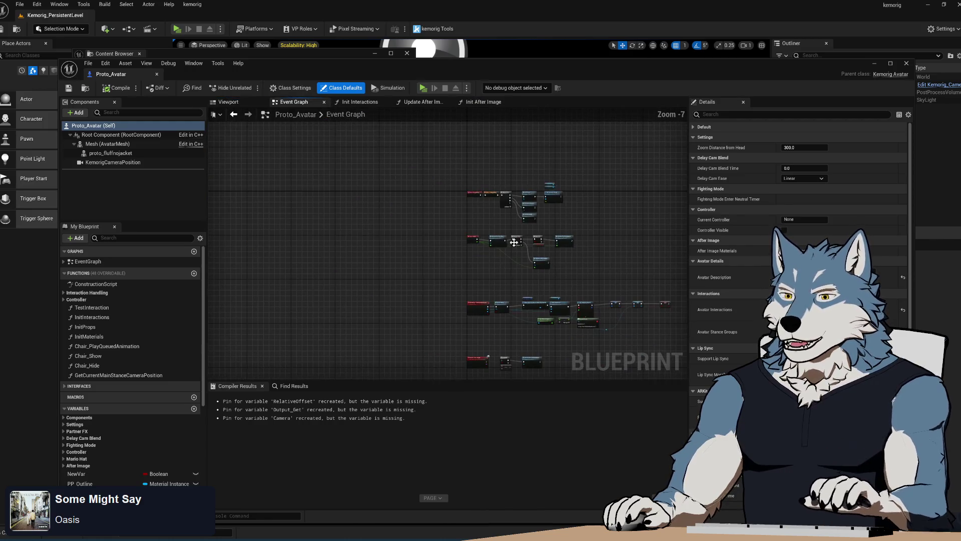
mouse_move(536, 289)
left_mouse_down()
mouse_move(487, 240)
mouse_move(606, 352)
left_mouse_up()
scroll(488, 240, "up", 6)
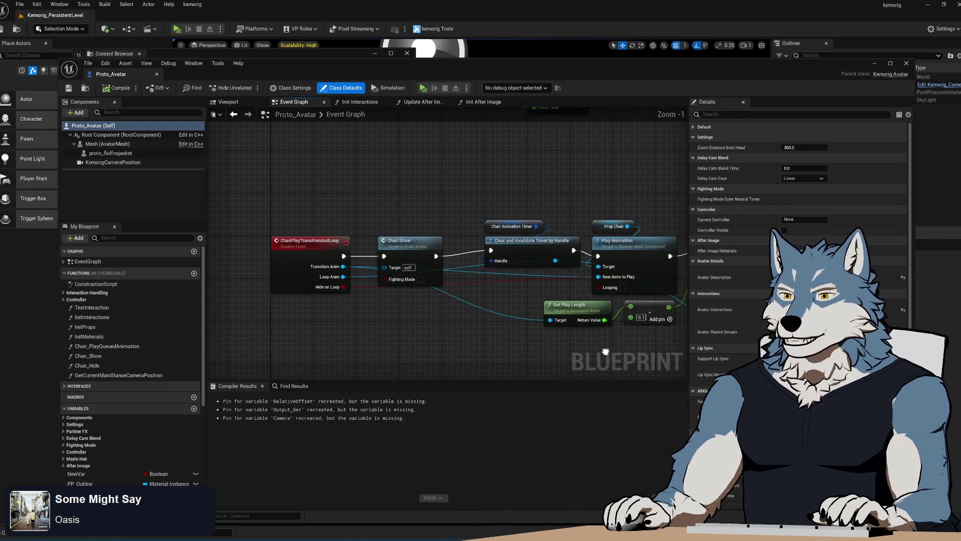
mouse_move(472, 313)
left_mouse_down()
mouse_move(472, 354)
mouse_move(446, 308)
left_mouse_up()
scroll(472, 354, "down", 1)
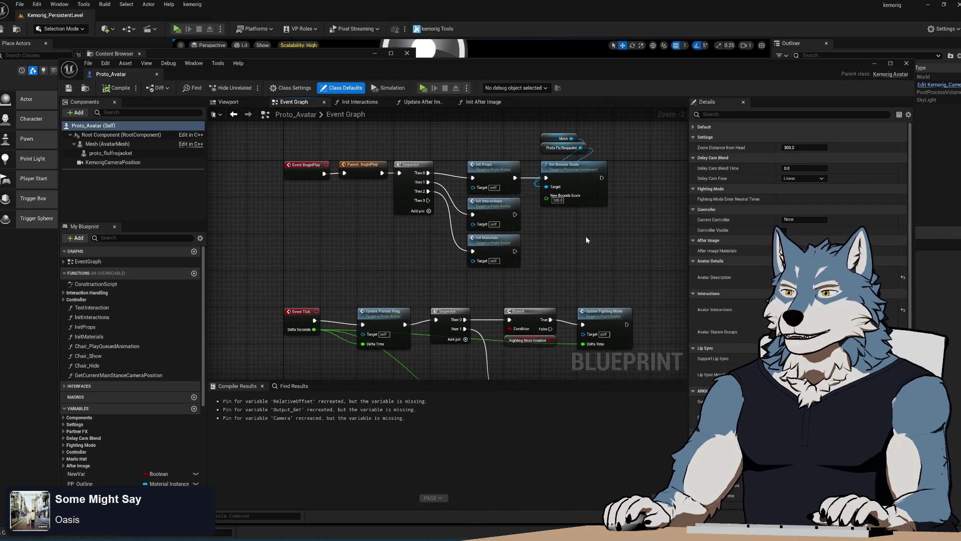
mouse_move(584, 236)
left_mouse_down()
mouse_move(581, 181)
mouse_move(566, 296)
mouse_move(551, 255)
mouse_move(456, 185)
mouse_move(468, 232)
left_mouse_up()
scroll(438, 338, "down", 2)
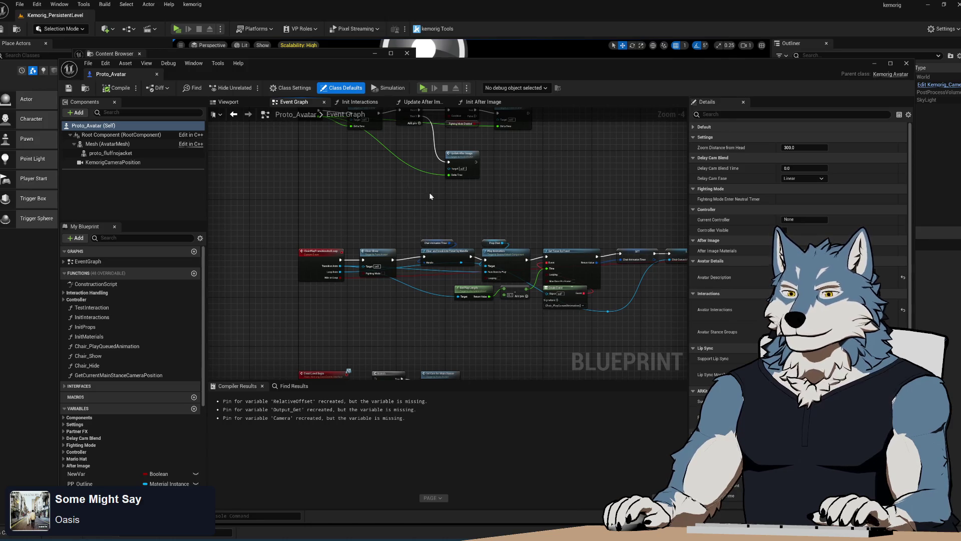
mouse_move(221, 68)
left_mouse_down()
mouse_move(506, 92)
mouse_move(351, 44)
left_mouse_up()
left_click(114, 54)
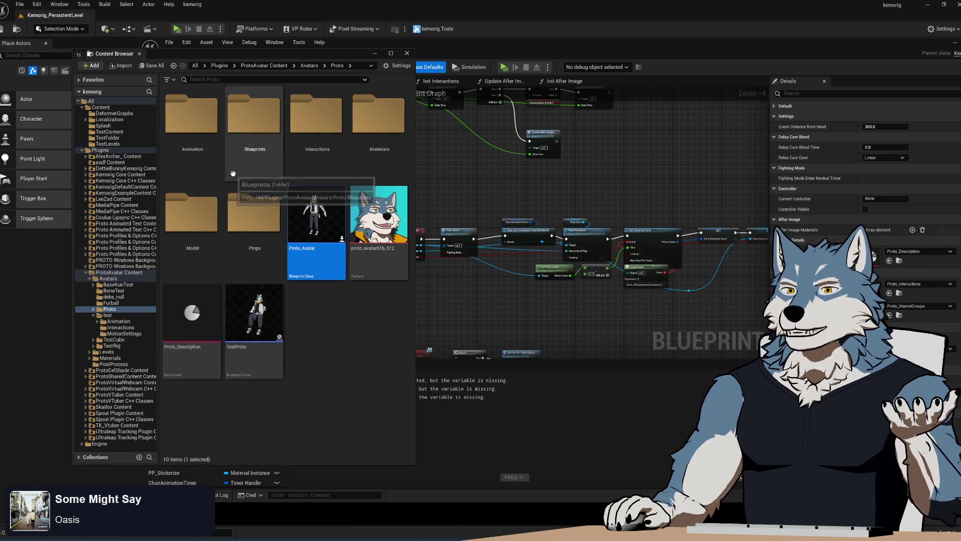
double_click(194, 138)
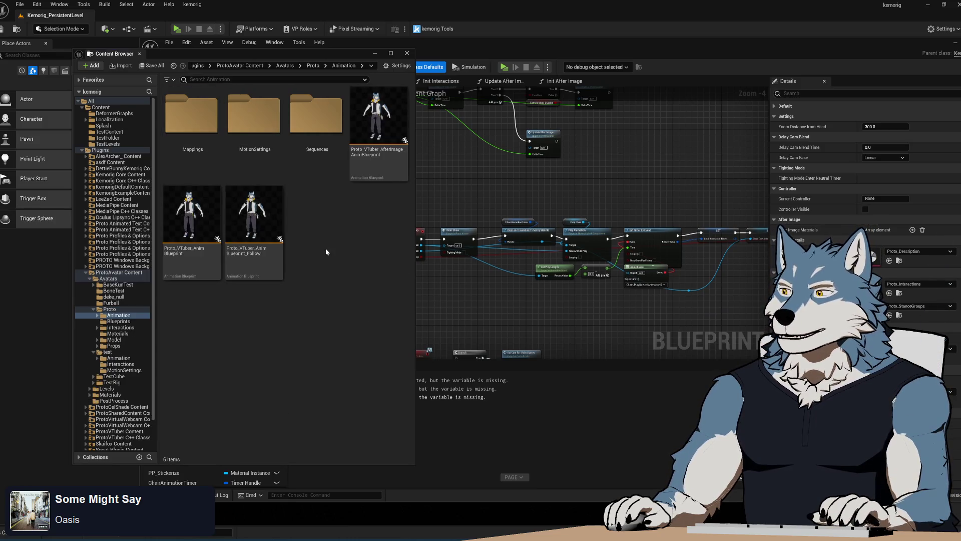
left_click(375, 139)
left_click(364, 255)
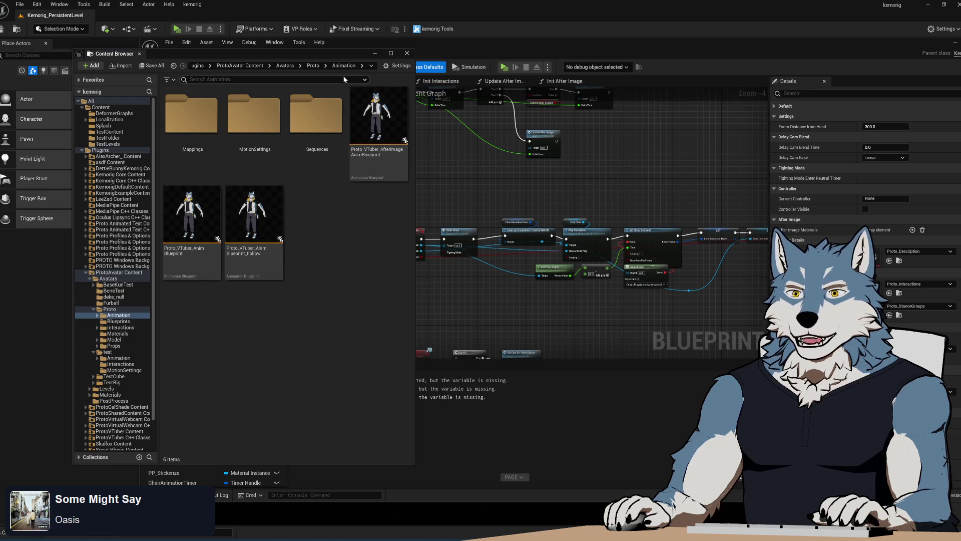
left_click(121, 329)
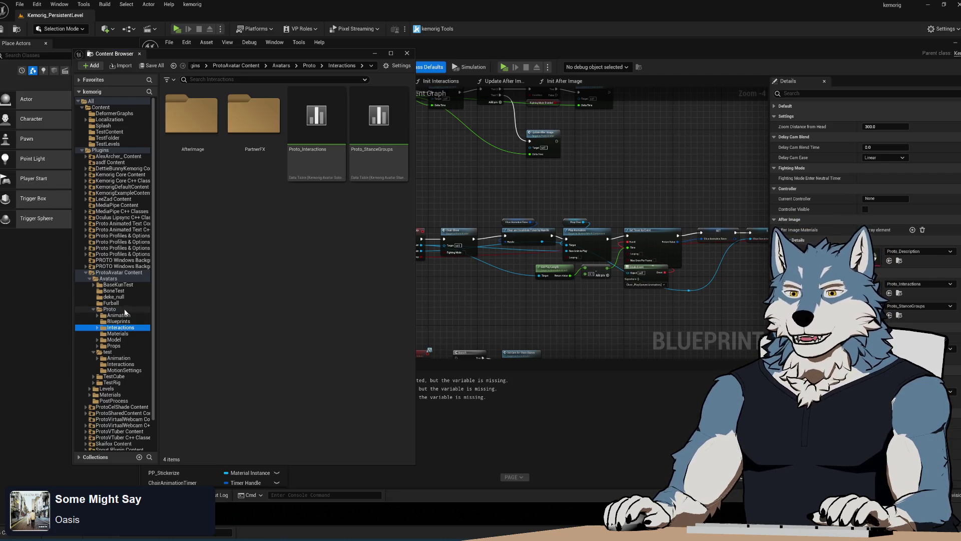
left_click(109, 308)
left_click(318, 210)
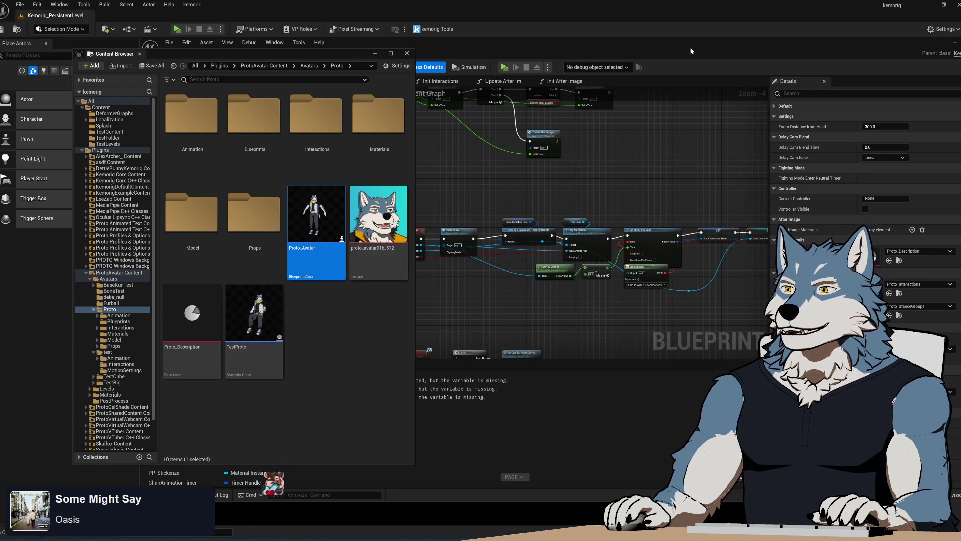
left_click_drag(697, 46, 620, 38)
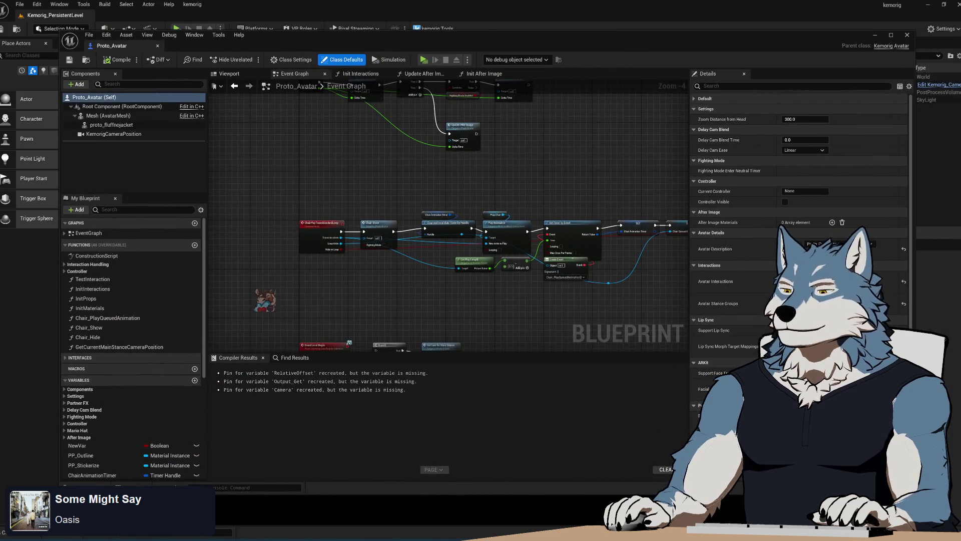
Move the Content Browser slightly left and shift the kemorig Tools window down and to the right
left_click(595, 142)
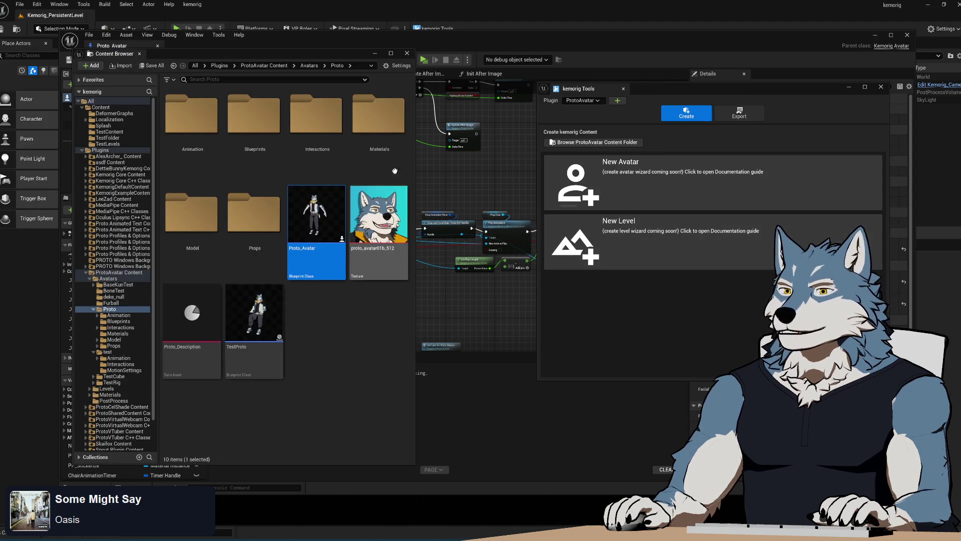
mouse_move(644, 89)
left_mouse_down()
mouse_move(673, 124)
mouse_move(684, 120)
left_mouse_up()
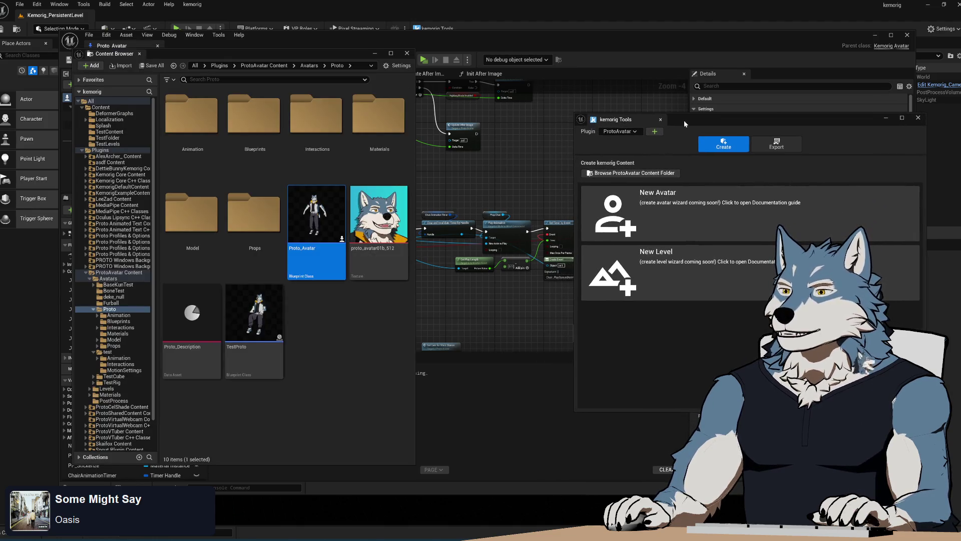
left_click_drag(295, 50, 266, 56)
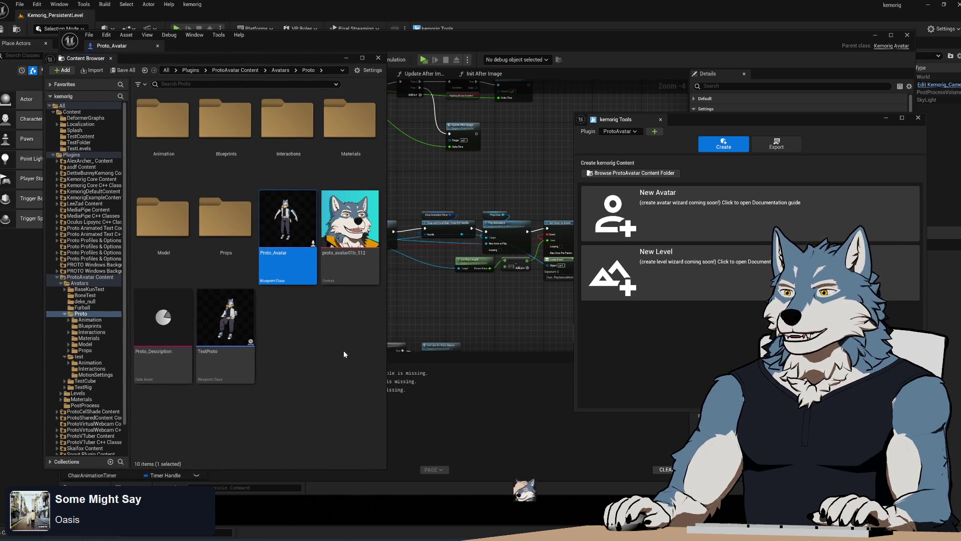
left_click_drag(754, 119, 757, 119)
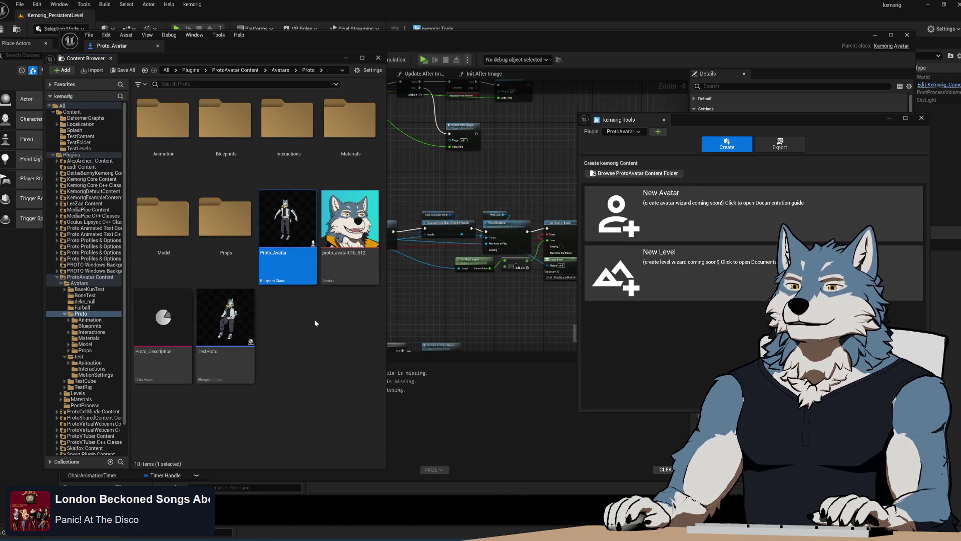
left_click(327, 318)
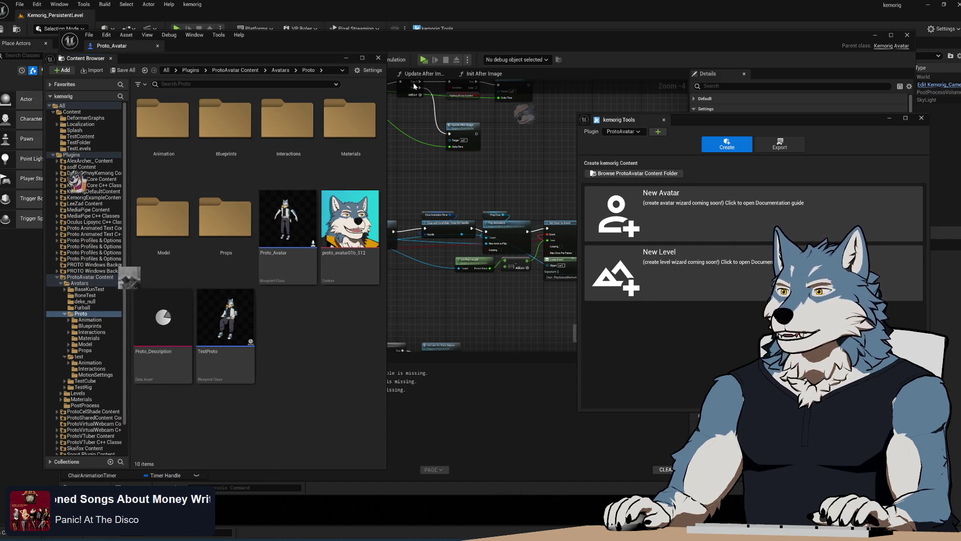
Bring up the Proto_Avatar Blueprint editor and view the preview's Avatar page, then return to the interaction panels
left_click(427, 61)
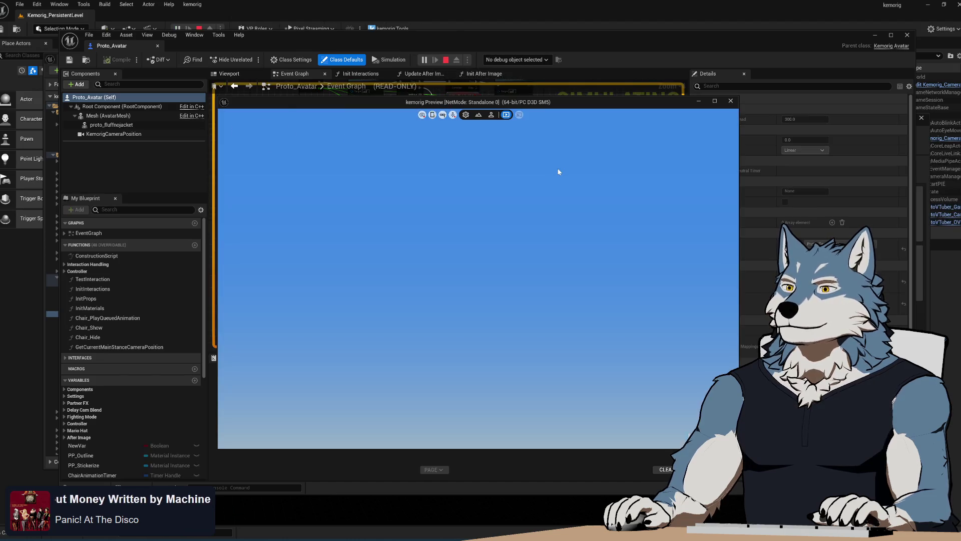
left_click(491, 116)
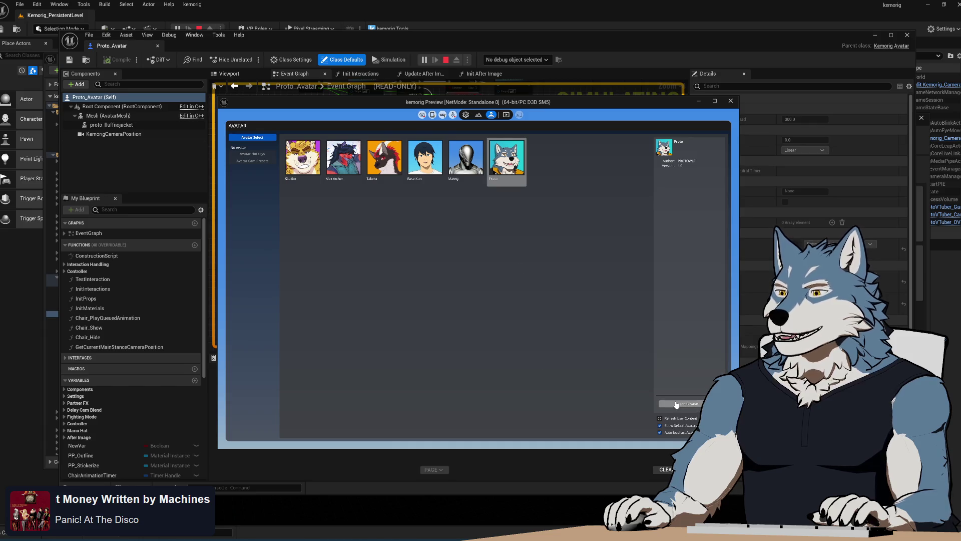
left_click(507, 116)
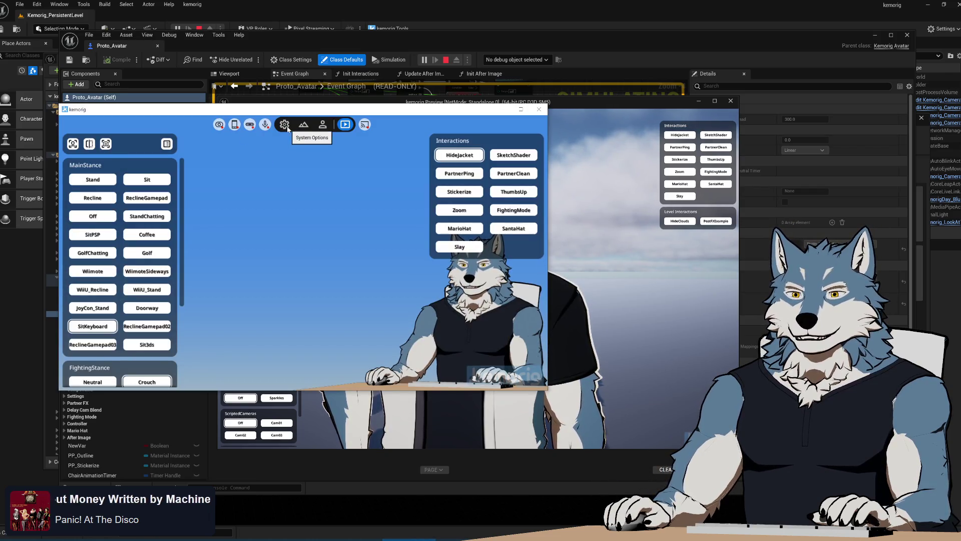
Show the System Options Webcam tracking settings and try the preview's webcam Enable option
left_click(288, 129)
left_click(220, 124)
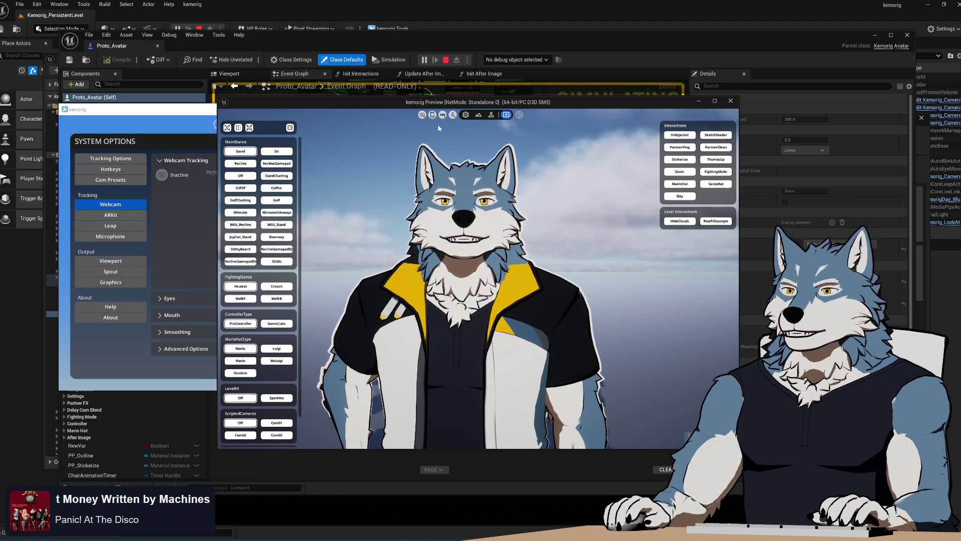
left_click(465, 115)
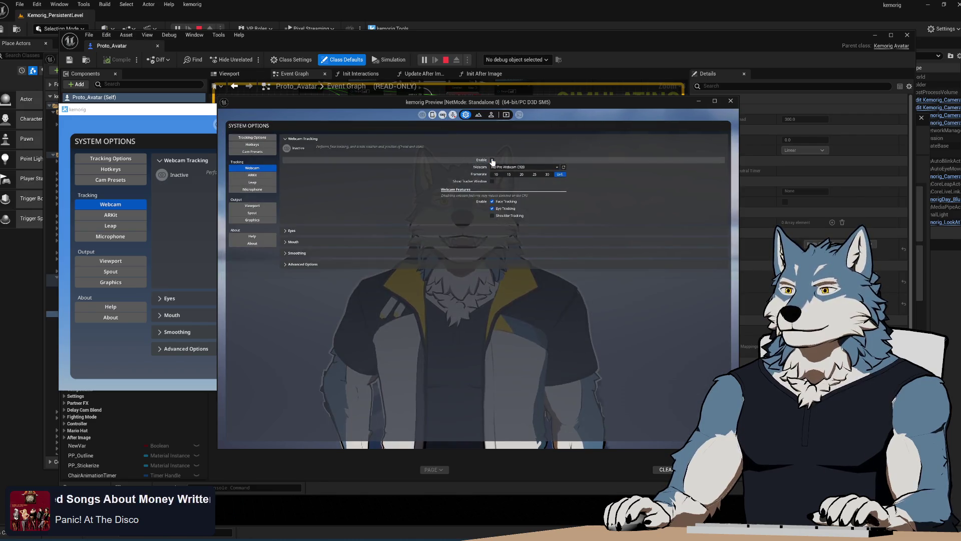
left_click(493, 162)
key("Escape")
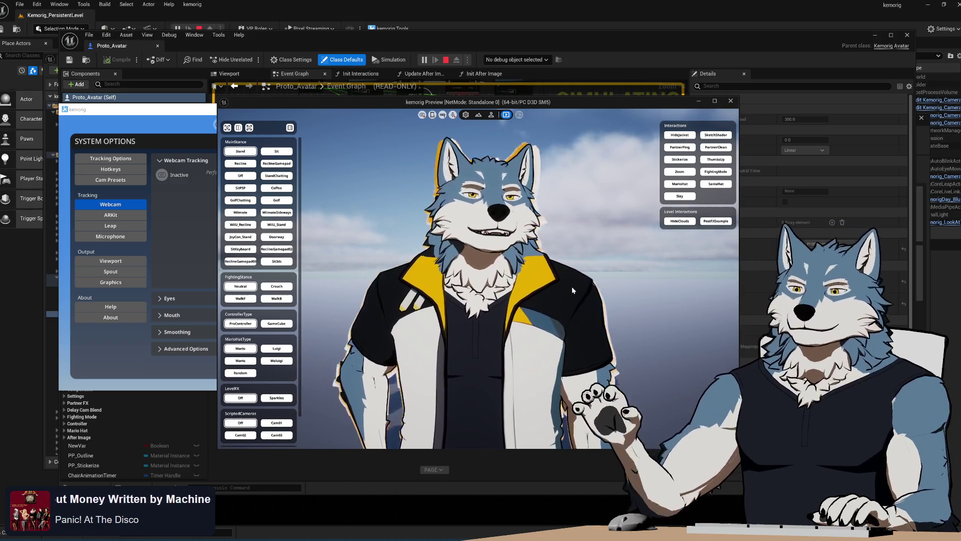
Check the Leap device list in the preview's System Options, then return to interactions
left_click(465, 114)
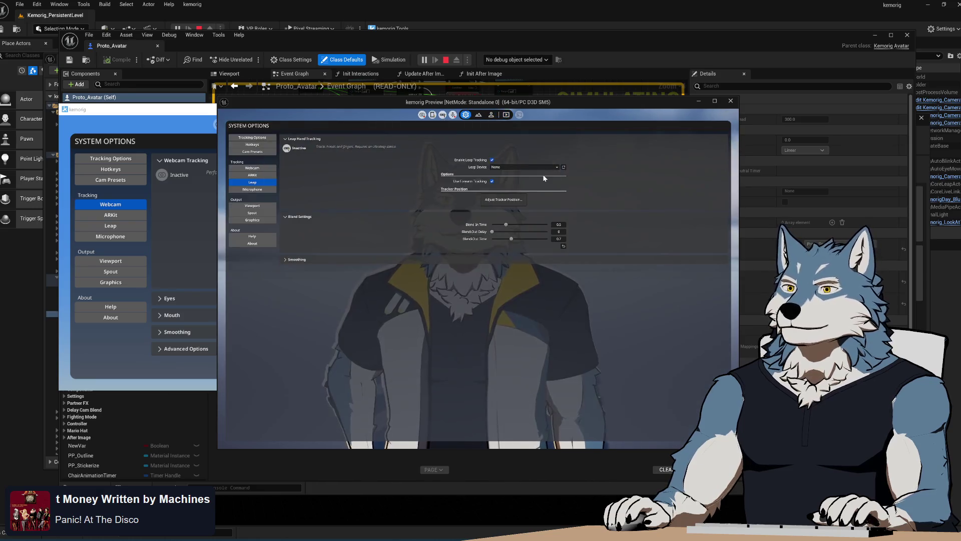
left_click(543, 172)
left_click(506, 115)
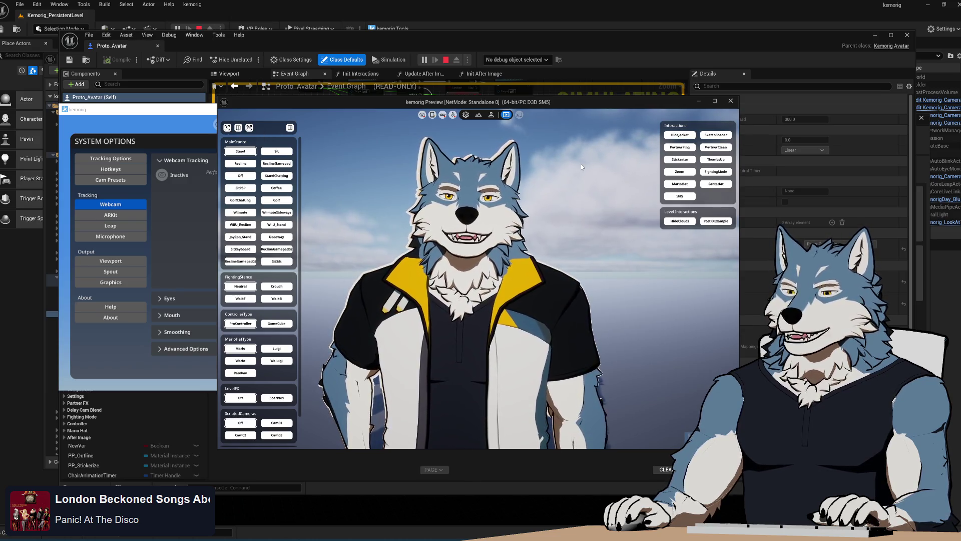
Try the HideClouds, Slay, HideClouds again and PostFXExample interactions, then stop the preview
left_click(680, 222)
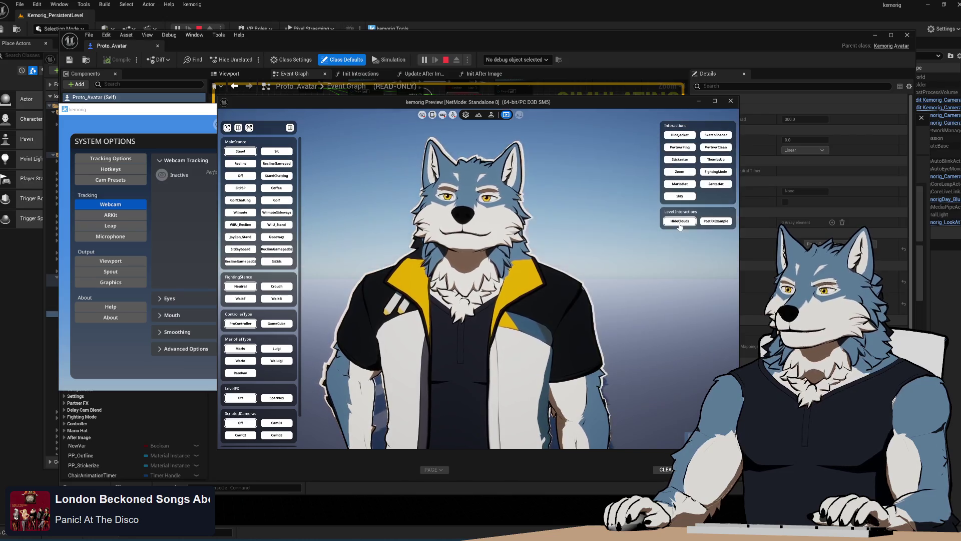
left_click(682, 196)
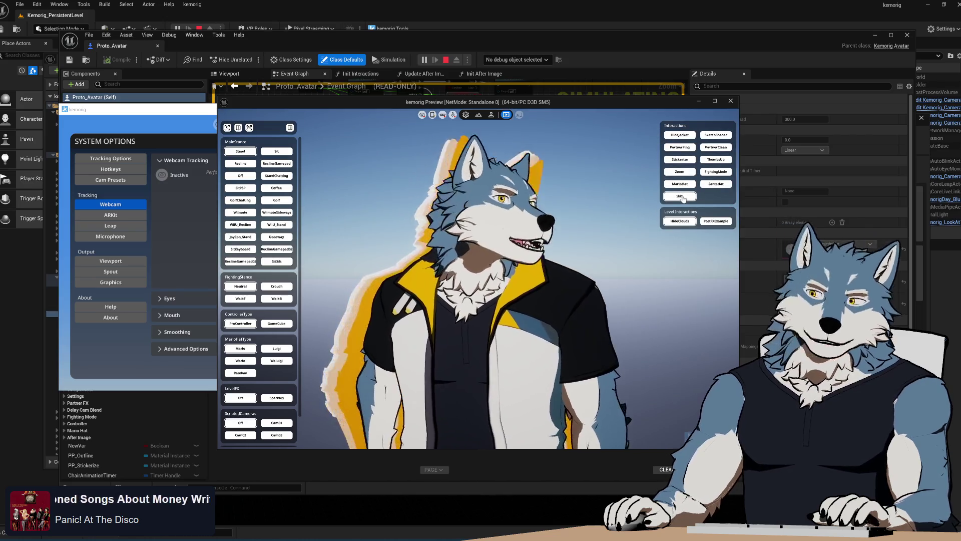
left_click(682, 223)
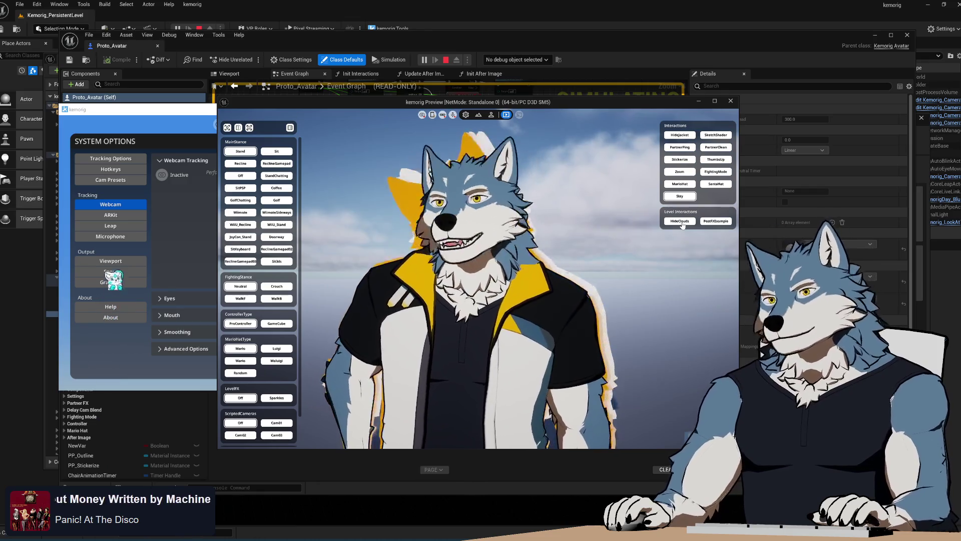
left_click(716, 221)
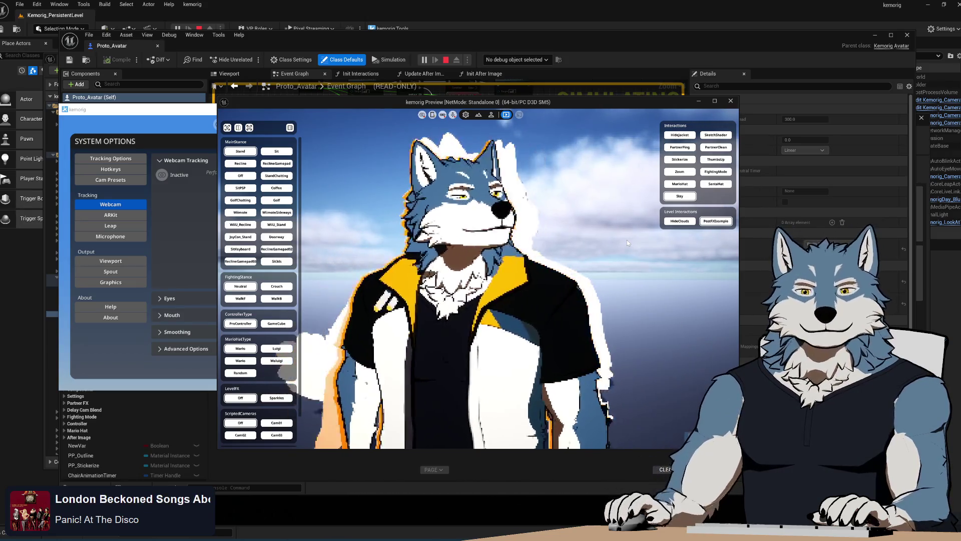
left_click(731, 101)
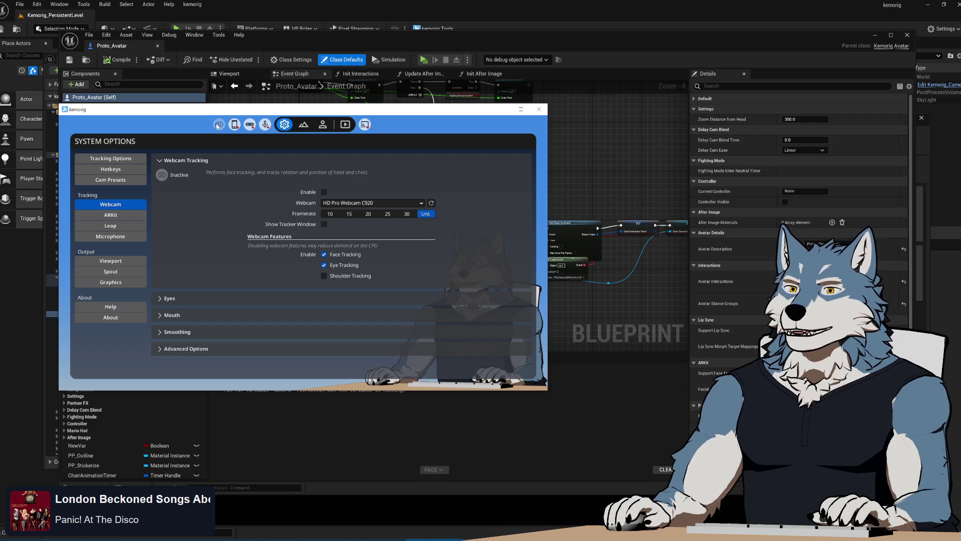
Switch kemorig to its interactions page and move kemorig Tools left, in front of the Proto_Avatar Blueprint
left_click(345, 124)
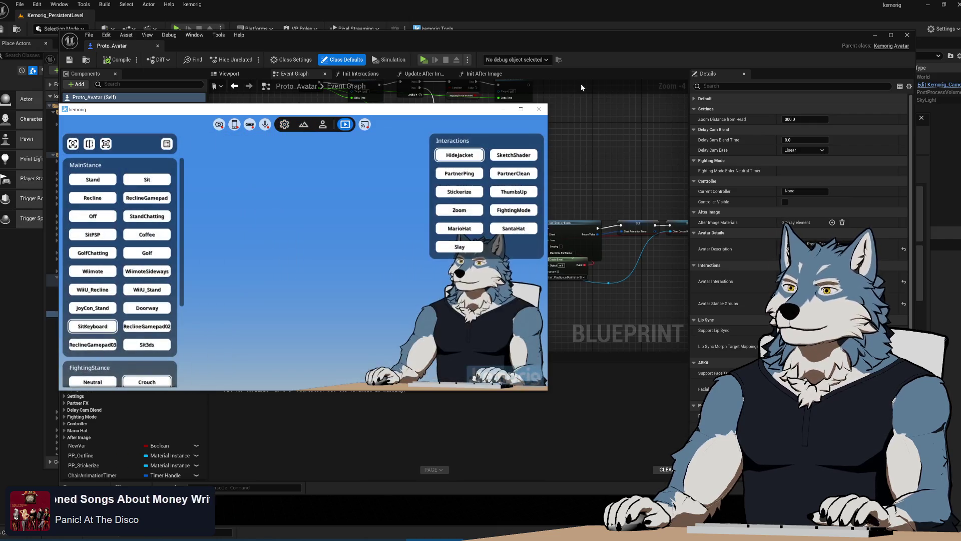
left_click(599, 46)
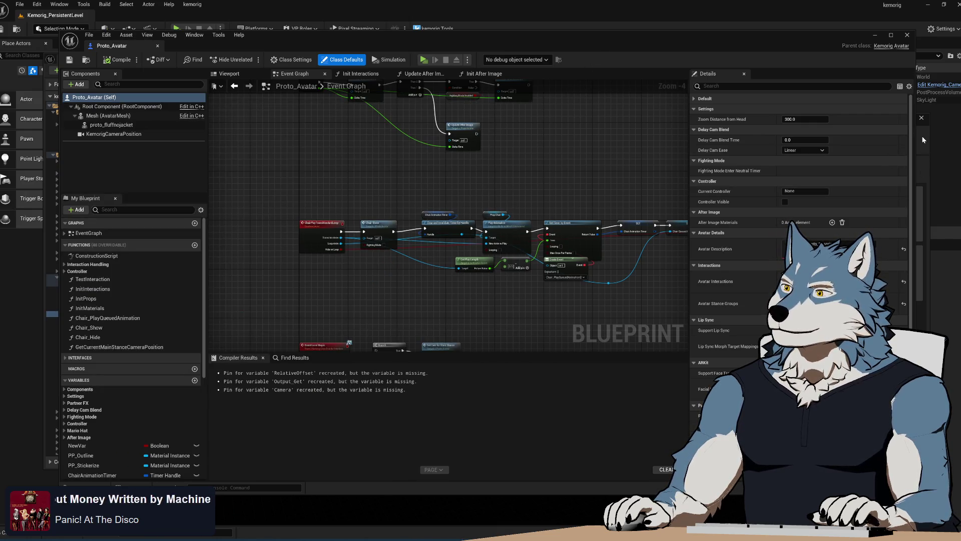
left_click(923, 138)
mouse_move(812, 119)
left_mouse_down()
mouse_move(644, 131)
mouse_move(703, 129)
mouse_move(678, 130)
left_mouse_up()
left_click_drag(680, 130, 678, 131)
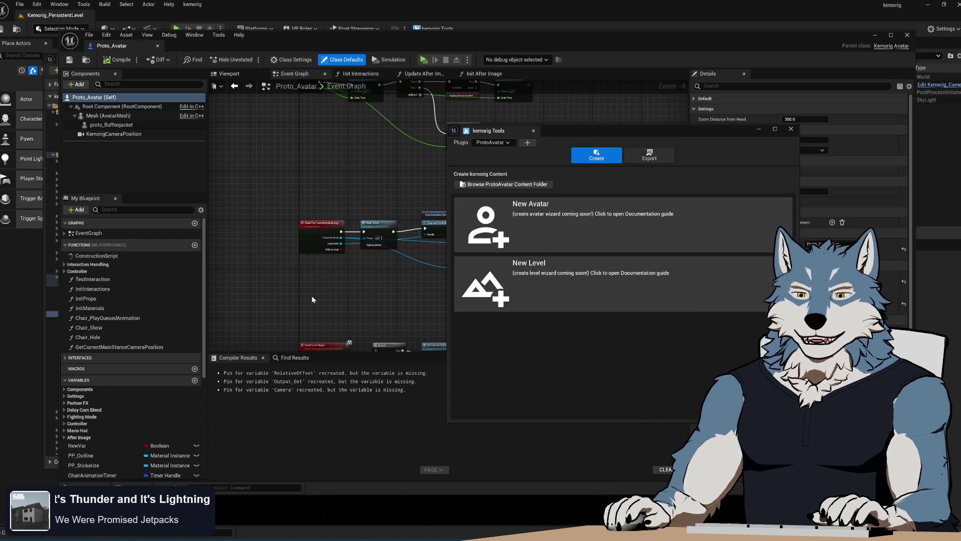
Bring the Proto_Avatar Event Graph forward over the kemorig Tools window
left_click(356, 302)
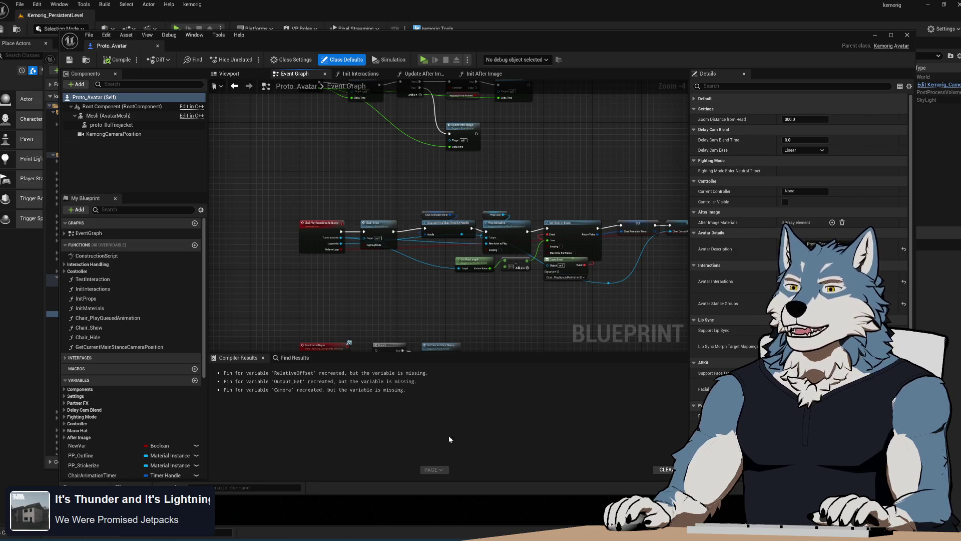
Zoom the Proto_Avatar Event Graph out and back in, then close its Blueprint editor
scroll(373, 293, "down", 1)
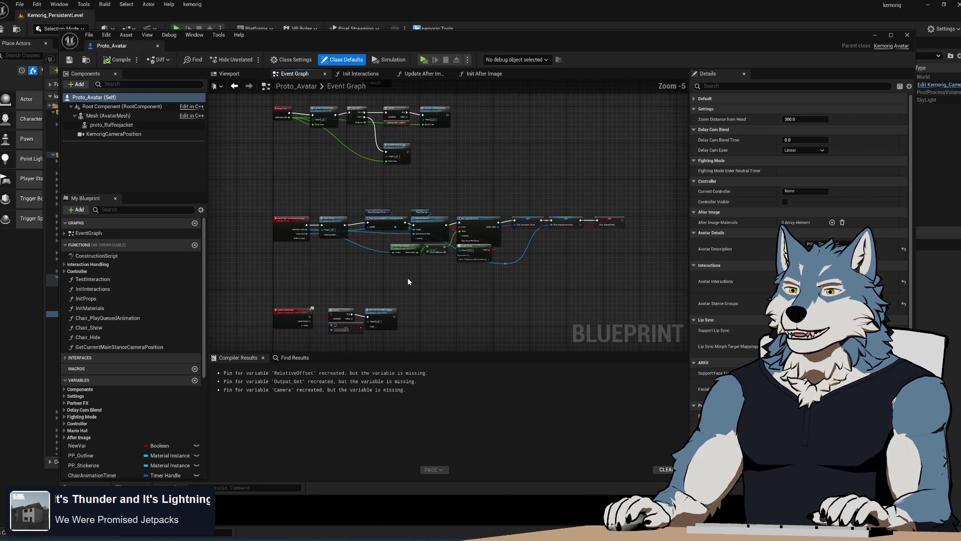
scroll(429, 275, "up", 1)
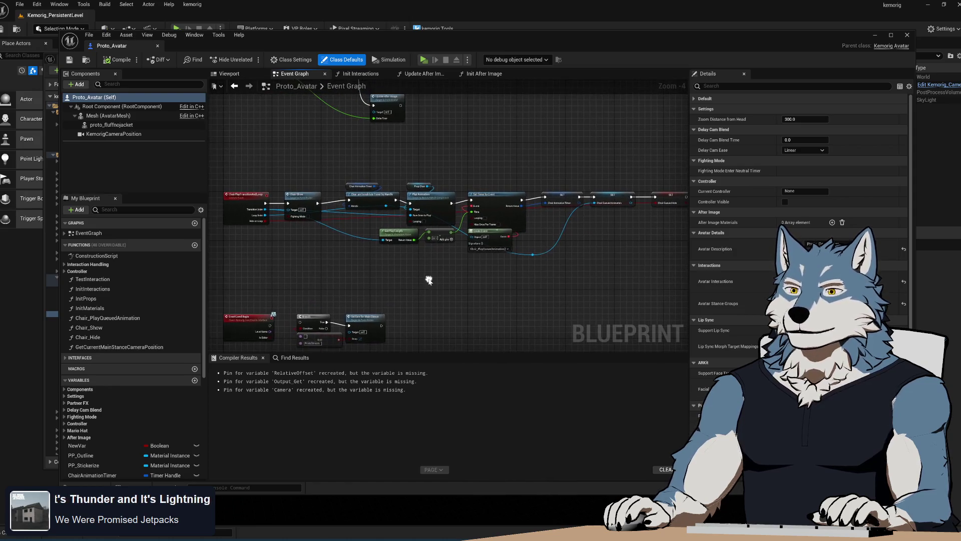
left_click(158, 45)
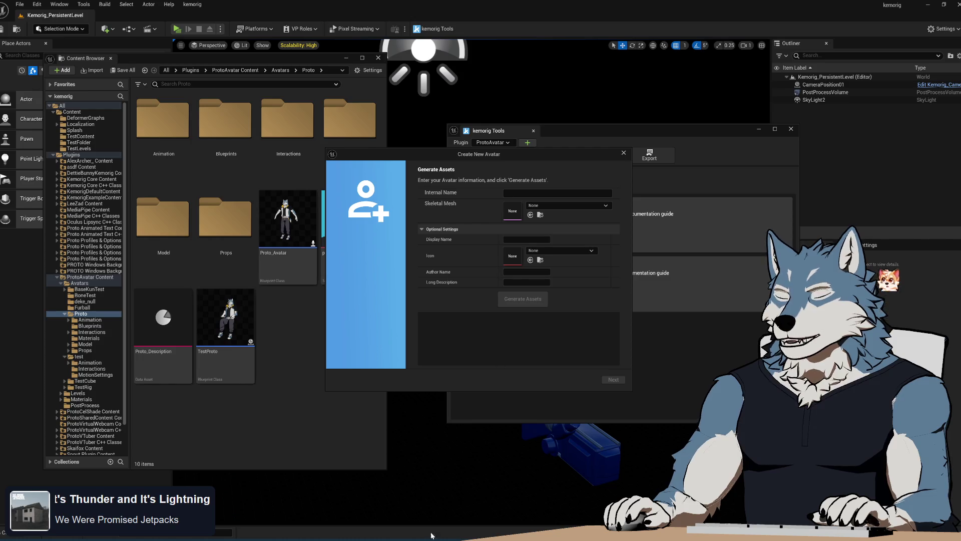
Bring the kemorig Visual Studio window forward, shift it slightly, and maximize it
left_click(377, 538)
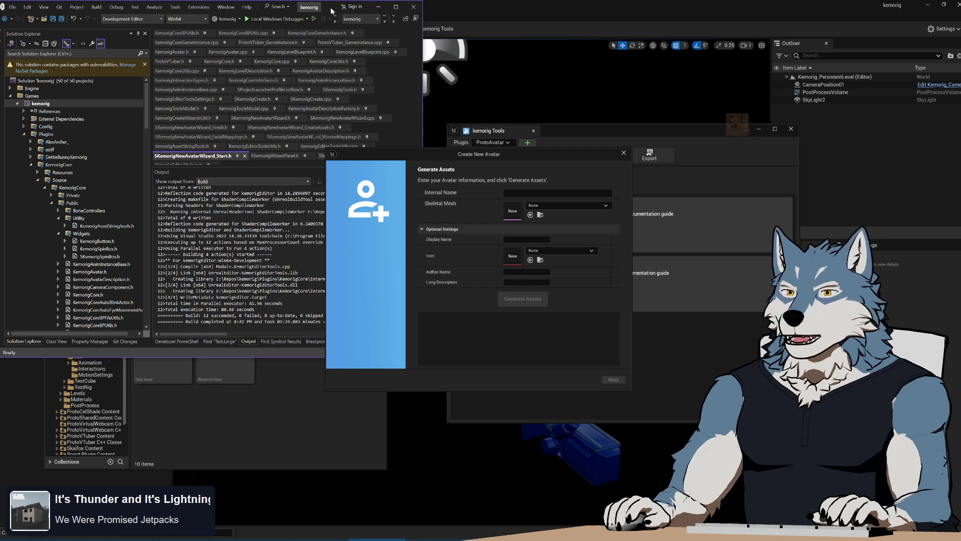
left_click_drag(331, 10, 351, 24)
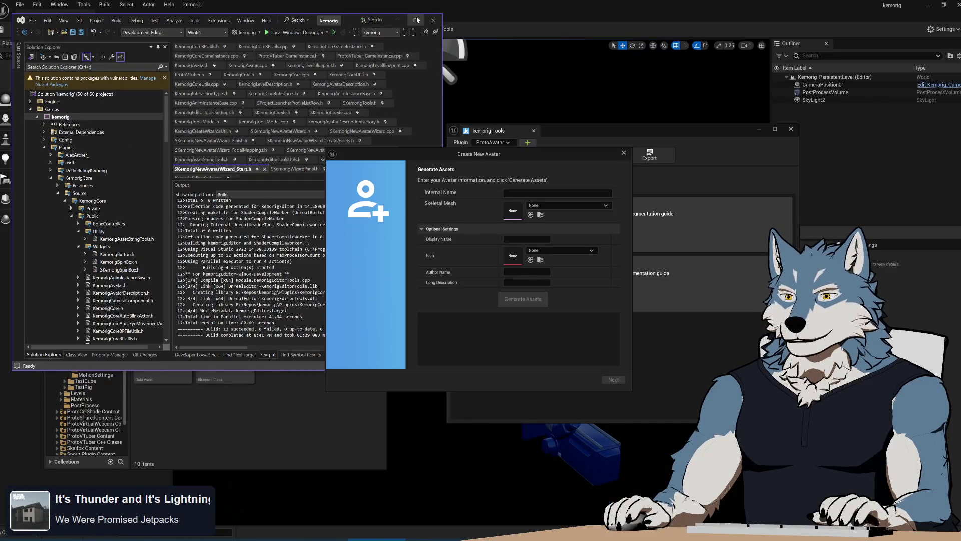
left_click(417, 20)
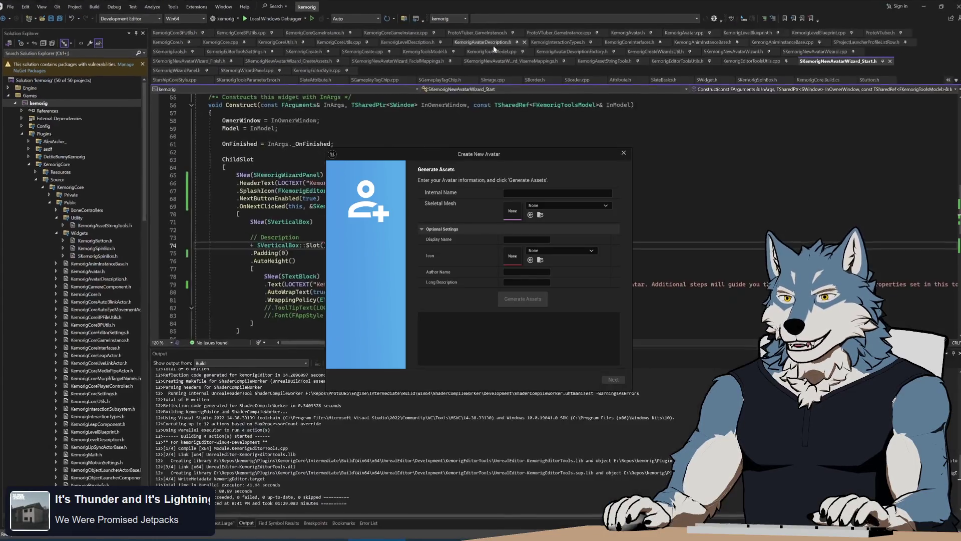
Close the Create New Avatar dialog and enlarge the code editor to show the Construct code through line 91
left_click(623, 153)
key("Up")
key("Up")
key("Up")
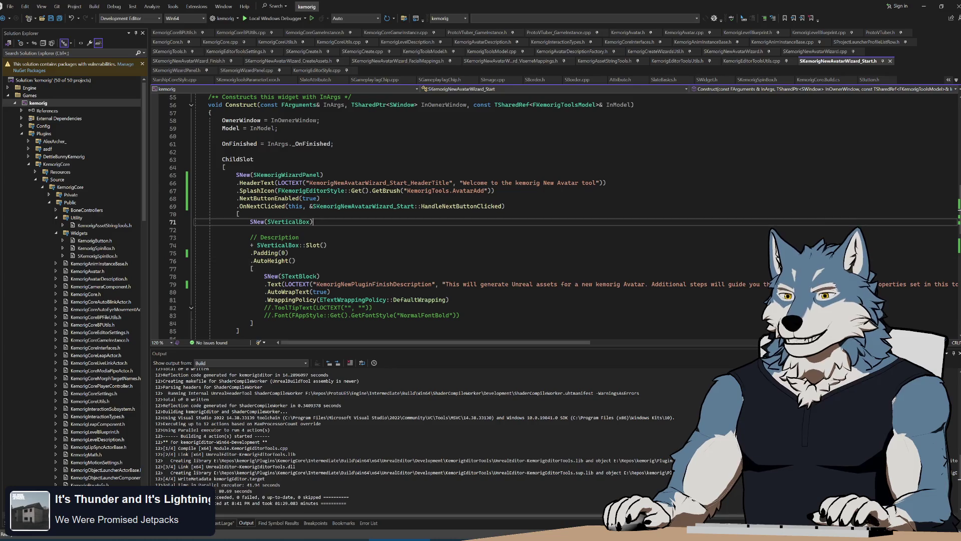
left_click_drag(510, 354, 511, 396)
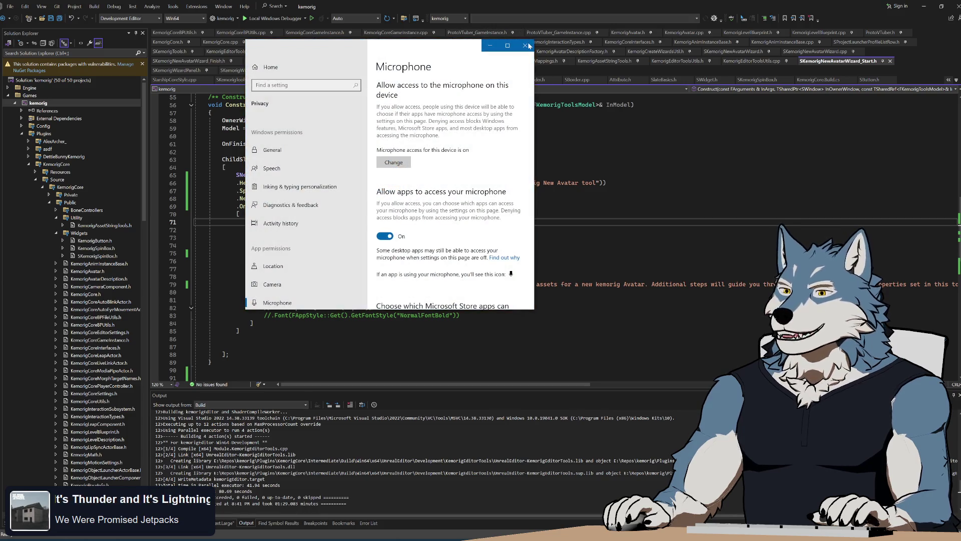
Close the Windows Settings Microphone privacy window to reveal the SKemorigNewAvatarWizard_Start code
left_click(527, 46)
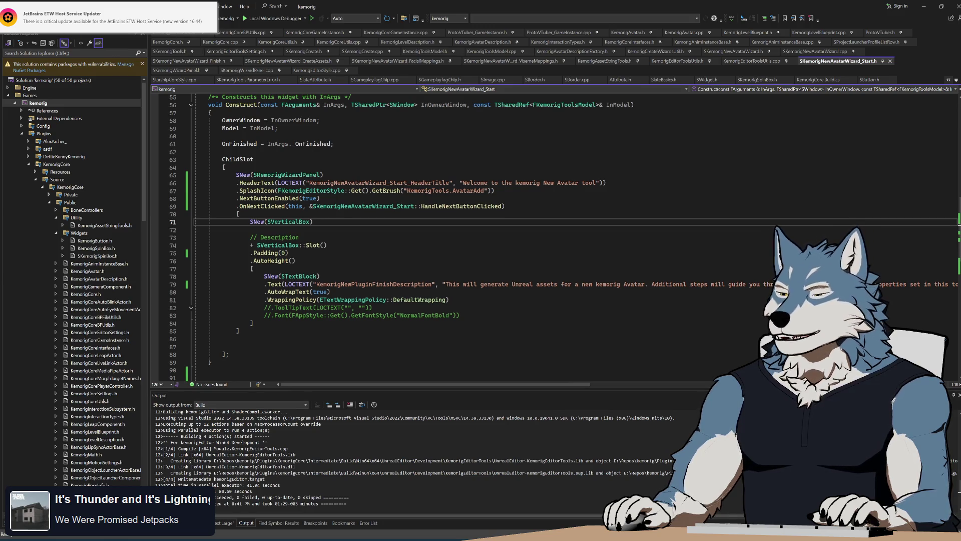
Place the caret inside the Construct function of SKemorigNewAvatarWizard_Start
left_click(350, 152)
left_click(500, 198)
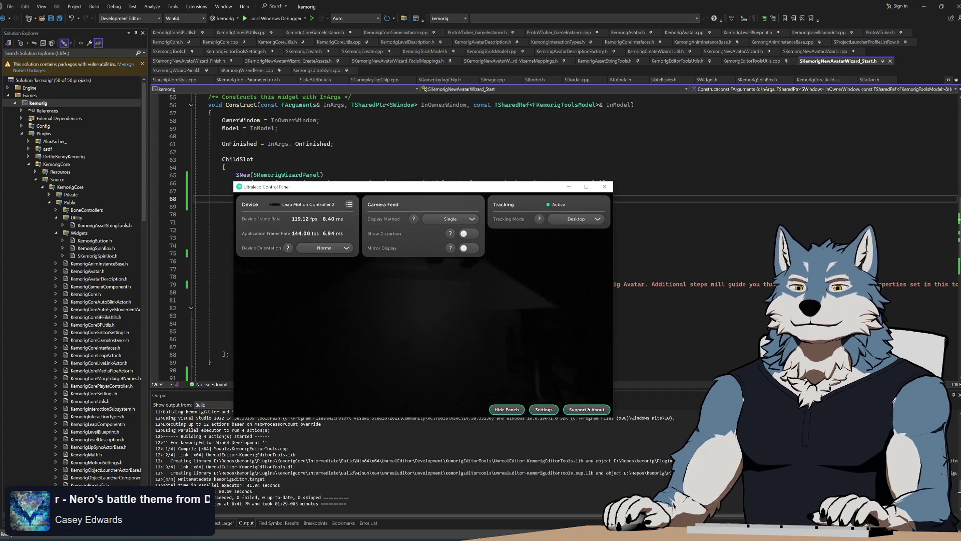
Leave the Ultraleap Control Panel and return the caret to lines 85–87 of the Start code
key("alt+Tab")
left_click(240, 331)
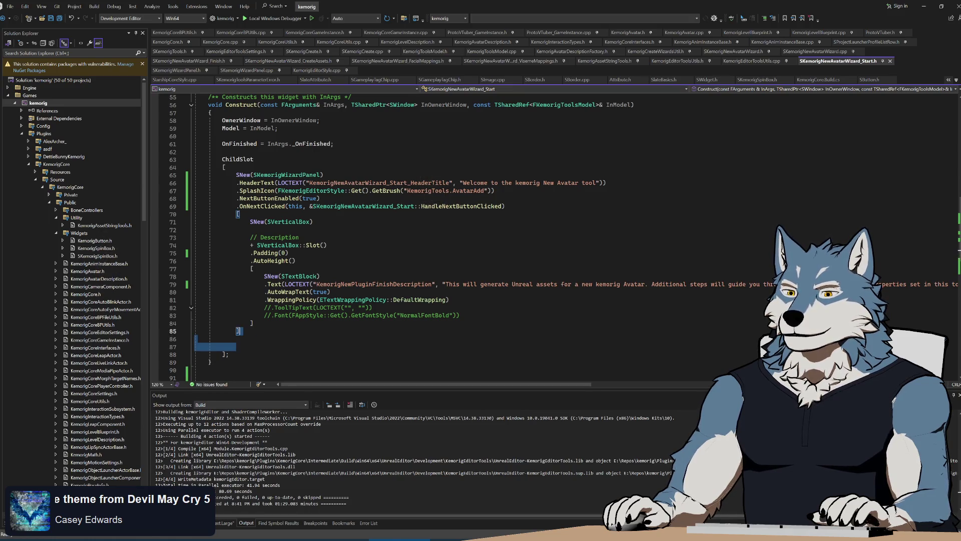
left_click(236, 346)
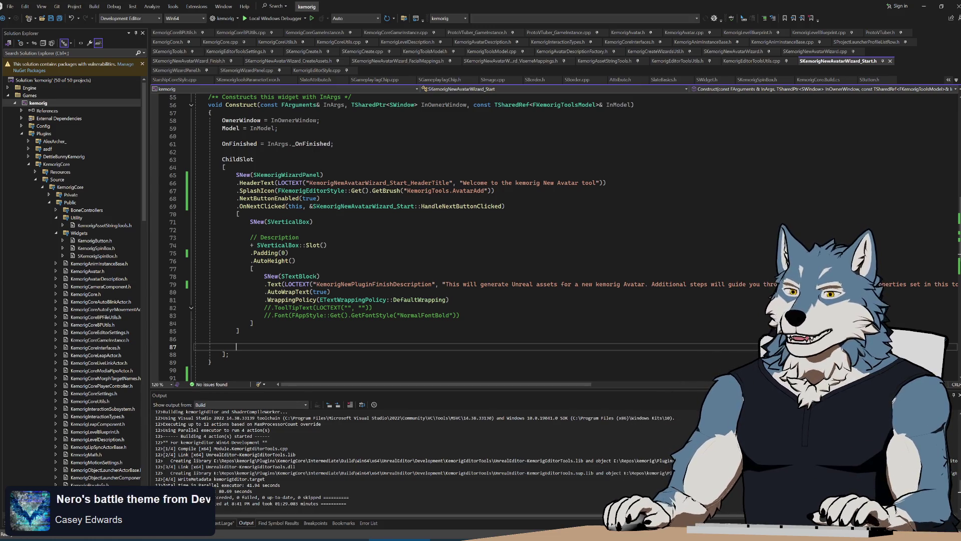
key("shift+Up")
key("shift+Up")
key("Down")
key("End")
key("shift+Up")
key("shift+Up")
key("shift+Up")
key("shift+Up")
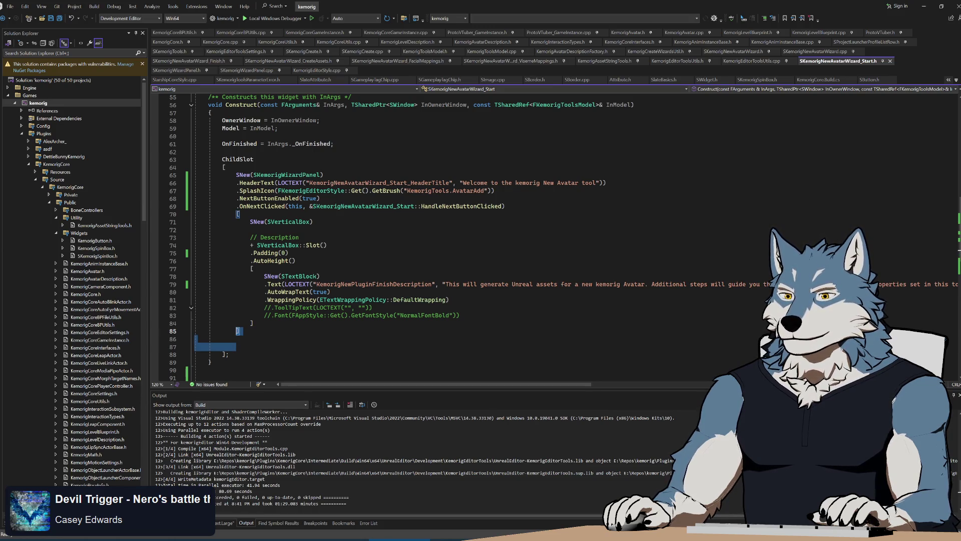
key("Right")
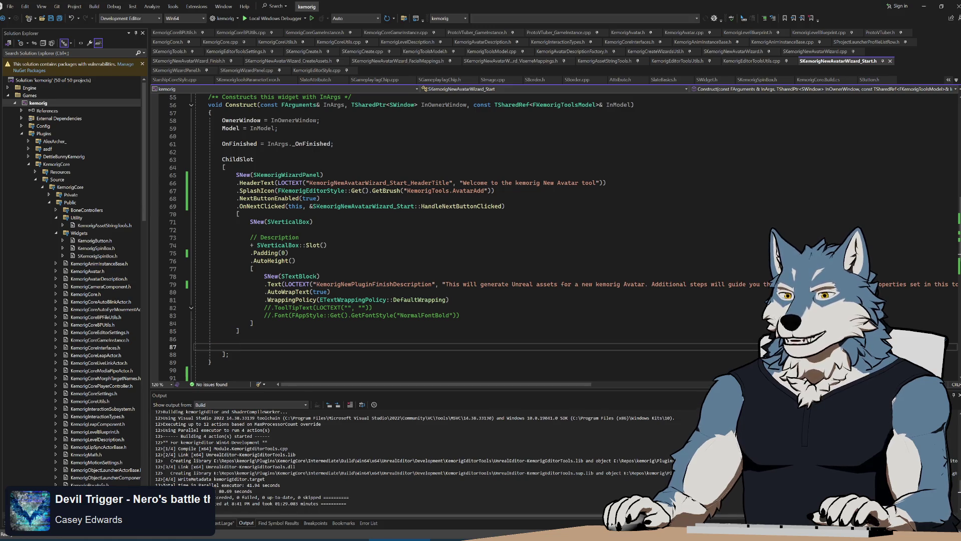
scroll(451, 235, "up", 10)
scroll(451, 236, "down", 8)
scroll(451, 236, "down", 15)
scroll(450, 235, "up", 12)
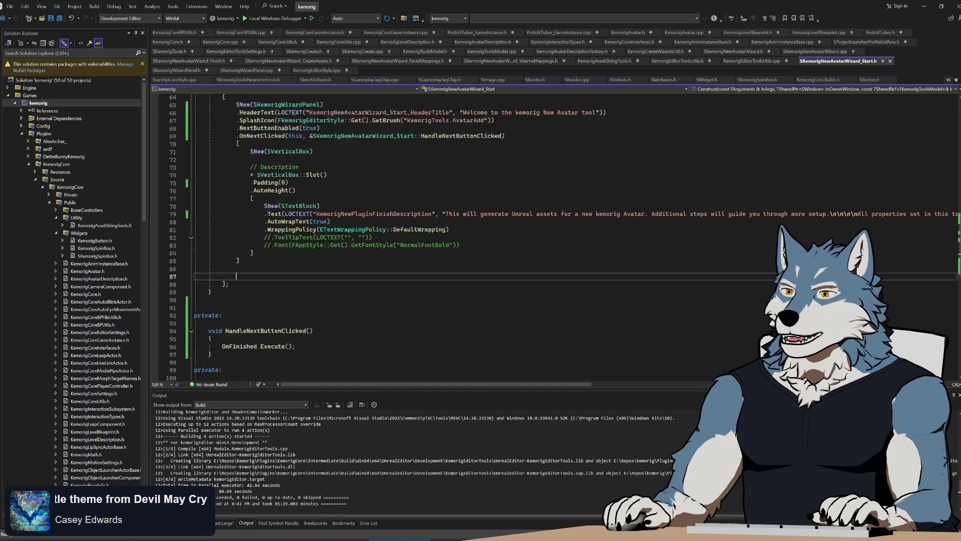
scroll(450, 235, "up", 3)
key("shift+Up")
key("shift+Up")
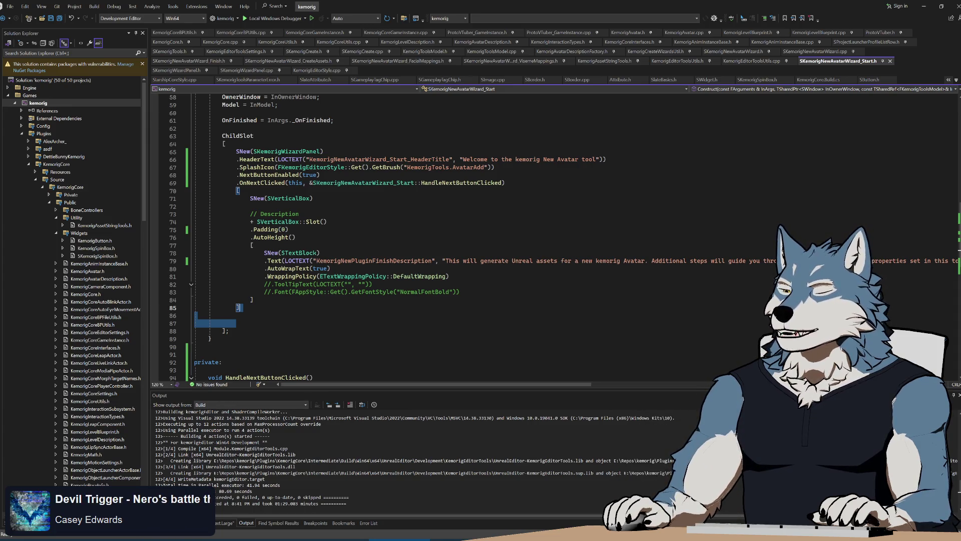
left_click(236, 323)
key("shift+Up")
key("shift+Up")
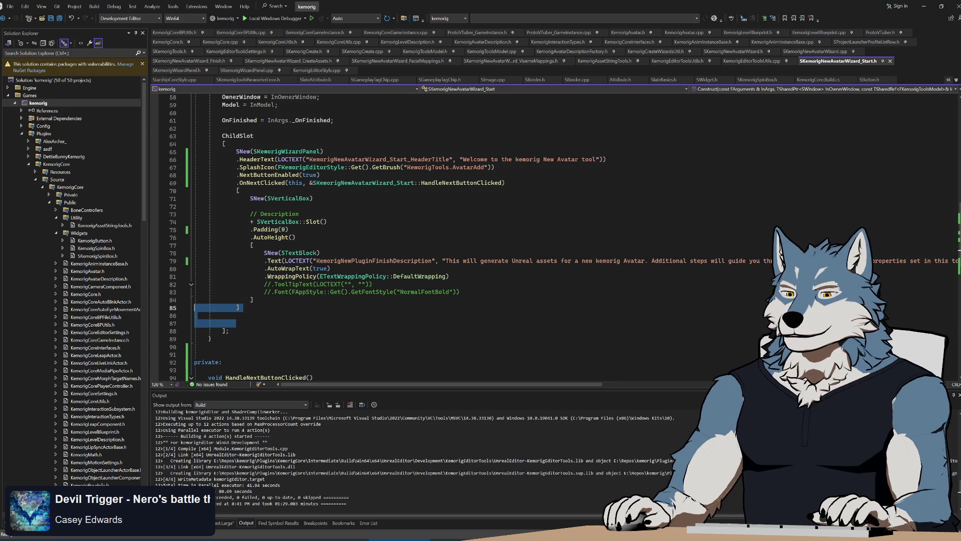
key("shift+Right")
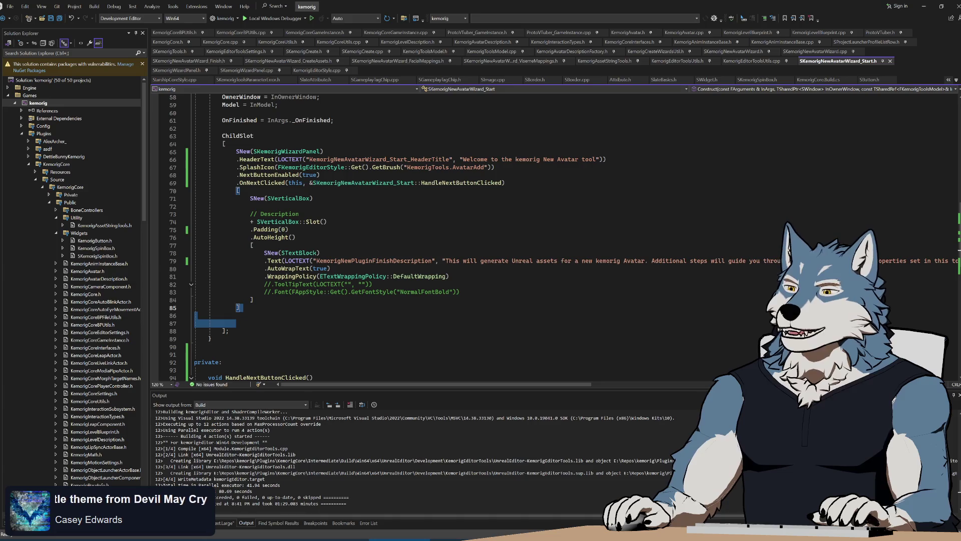
key("Right")
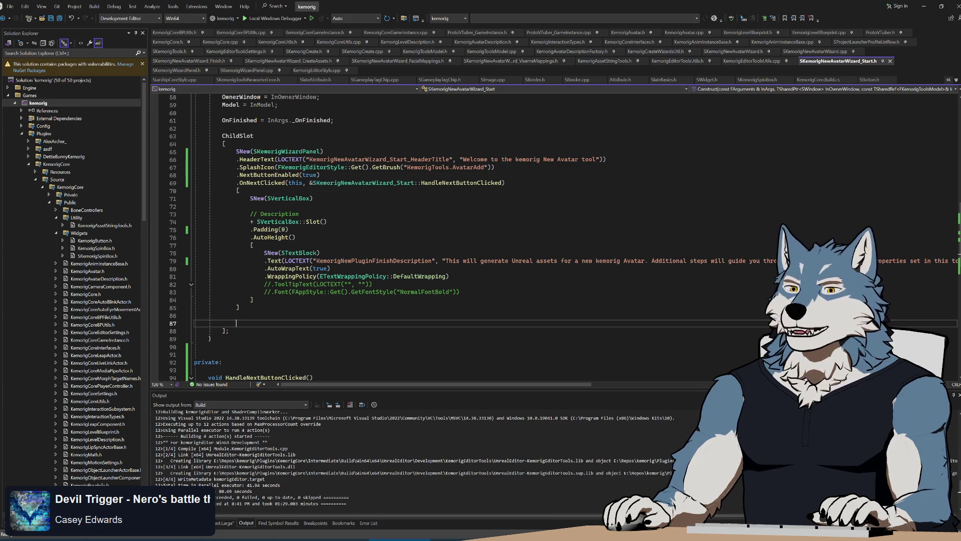
key("shift+Up")
key("shift+Up")
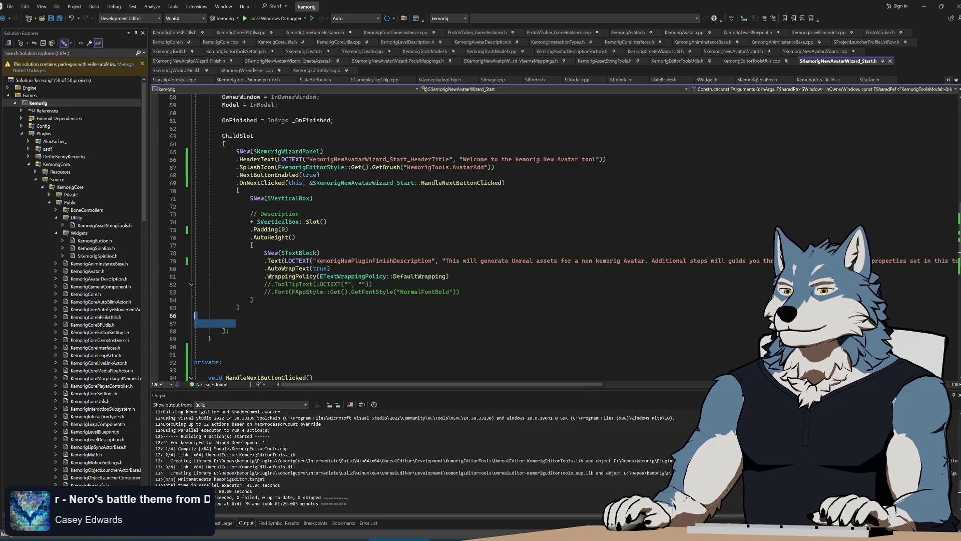
key("shift+Home")
key("shift+Home")
key("shift+Up")
key("shift+Up")
key("shift+Up")
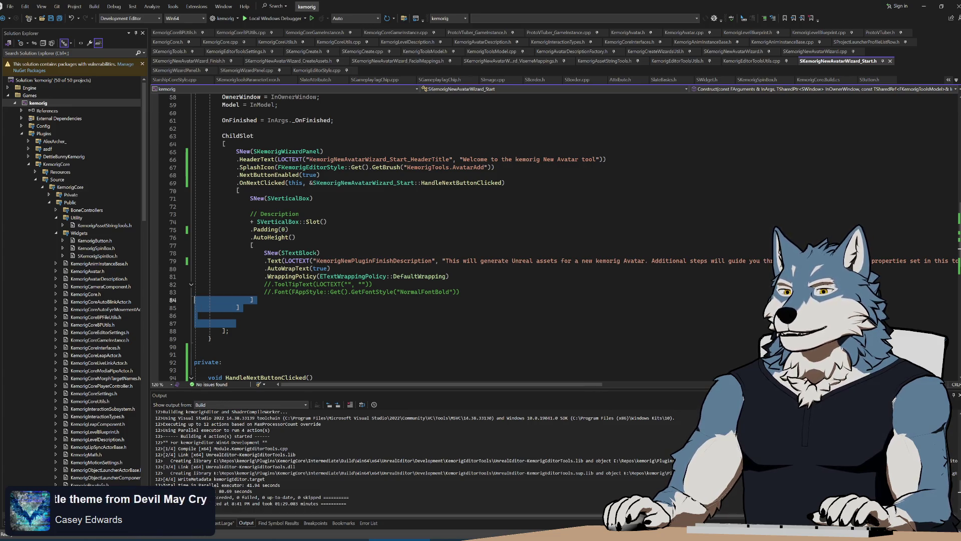
left_click(250, 299)
left_click(195, 315)
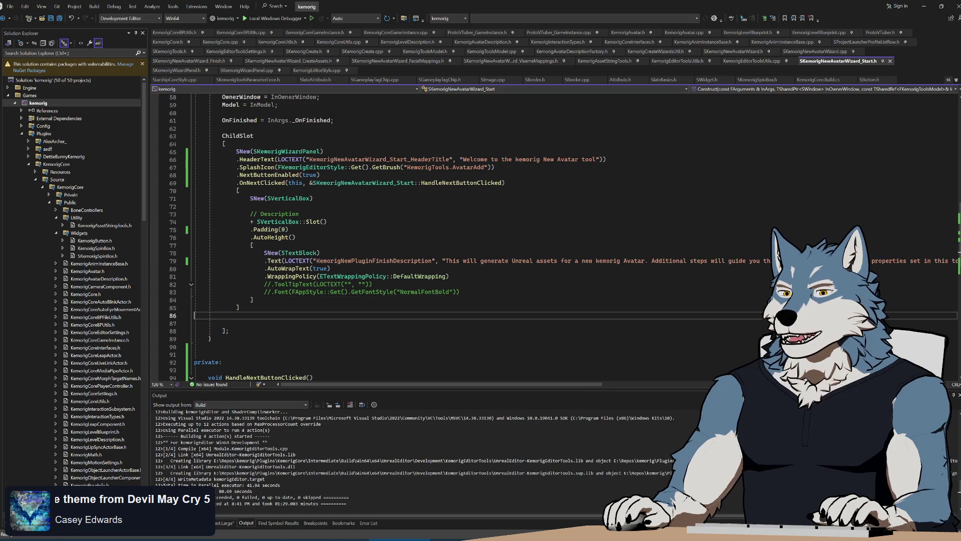
key("Down")
key("End")
key("shift+Up")
key("shift+Up")
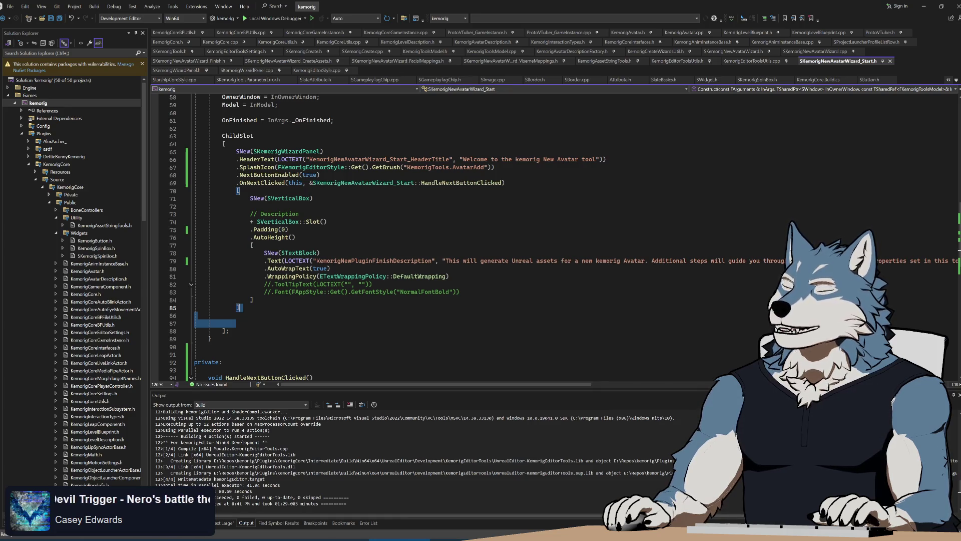
left_click(251, 315)
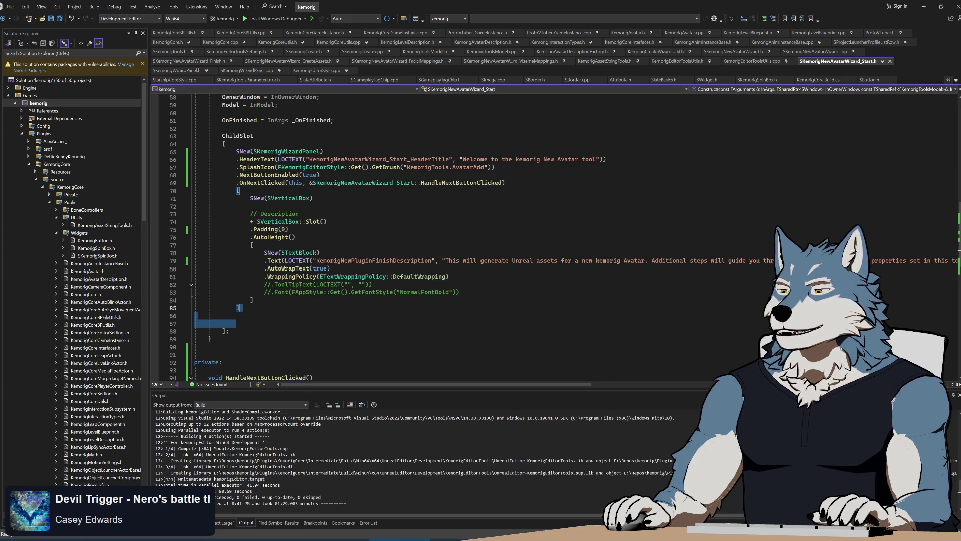
left_click(236, 323)
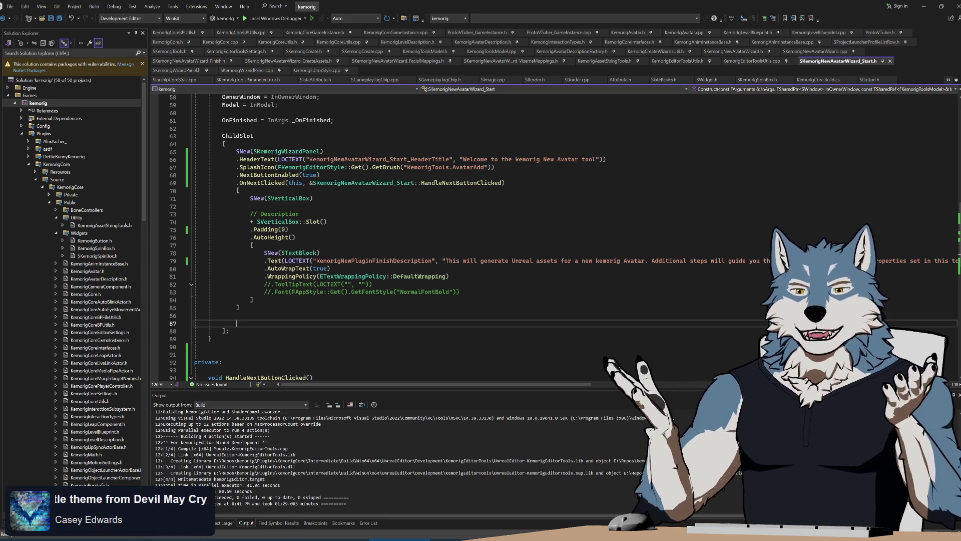
key("shift+Up")
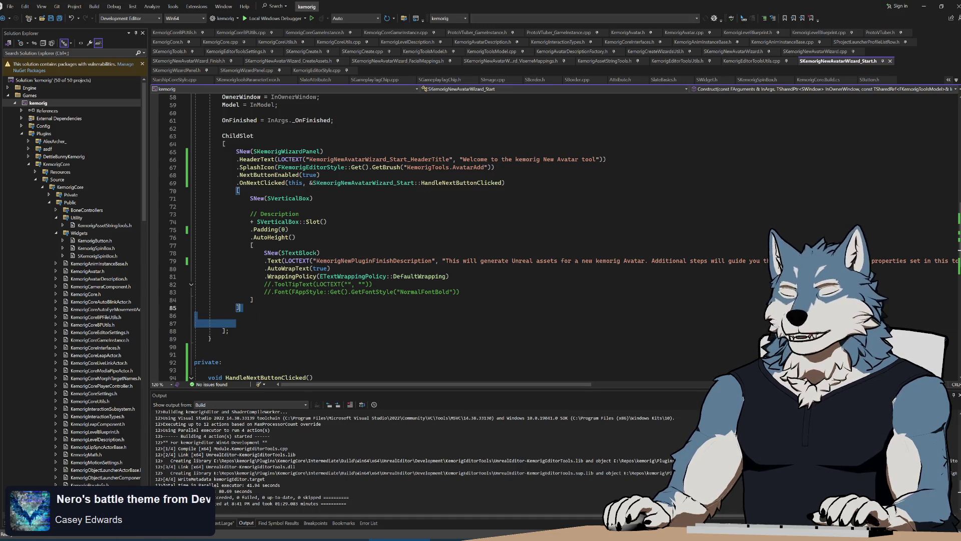
scroll(451, 235, "up", 11)
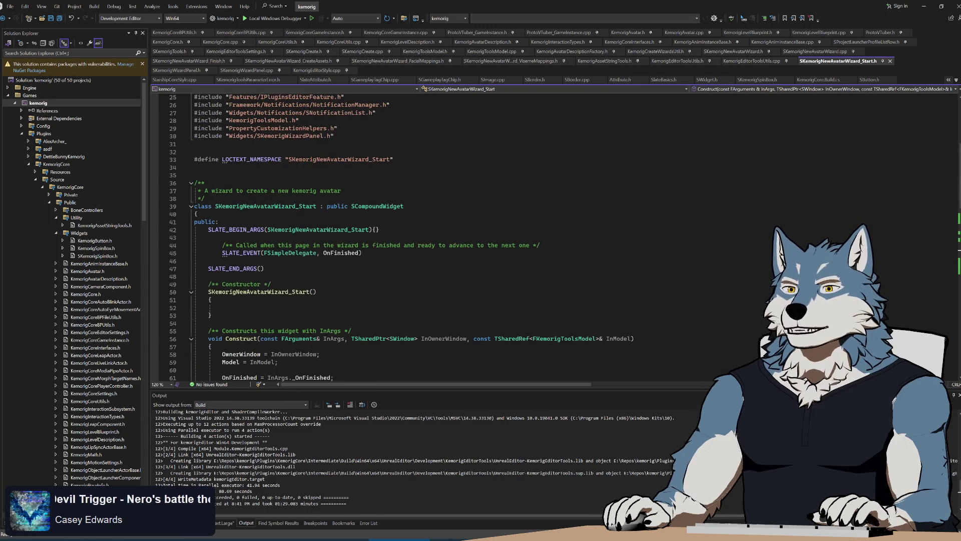
scroll(451, 235, "down", 13)
scroll(450, 236, "up", 3)
left_click(236, 346)
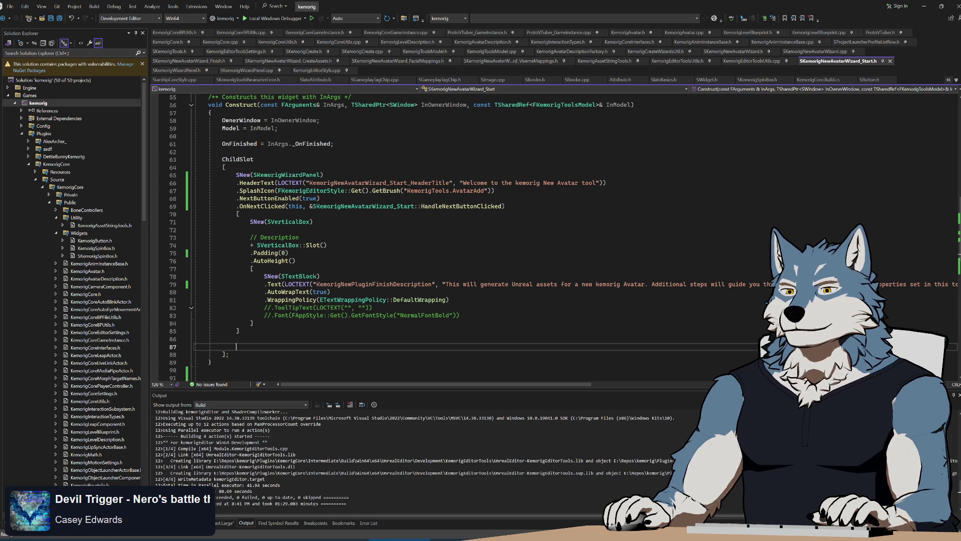
key("shift+Up")
key("shift+Up")
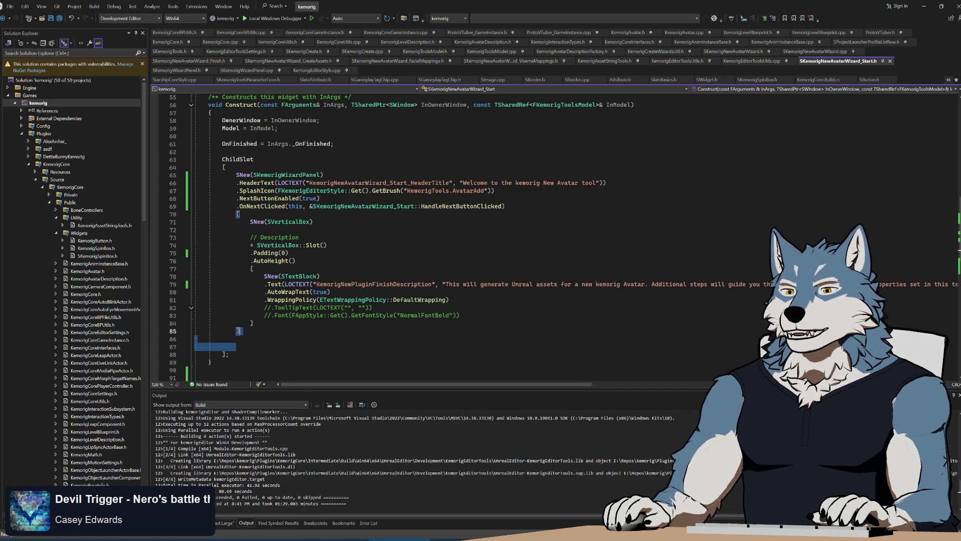
key("shift+Down")
key("shift+Down")
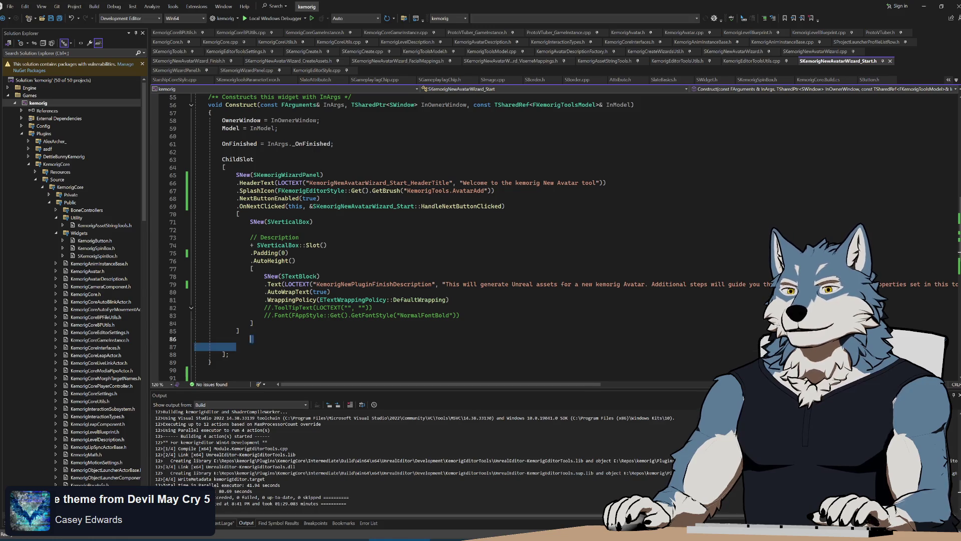
key("shift+Up")
key("shift+Up")
key("shift+Up")
key("shift+Home")
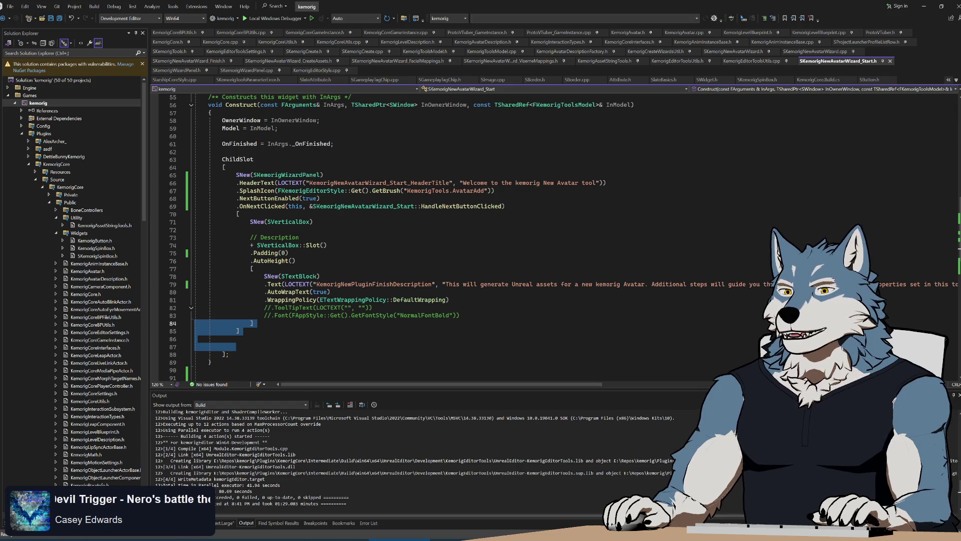
key("shift+Up")
key("shift+Up")
key("shift+Up")
left_click(253, 323)
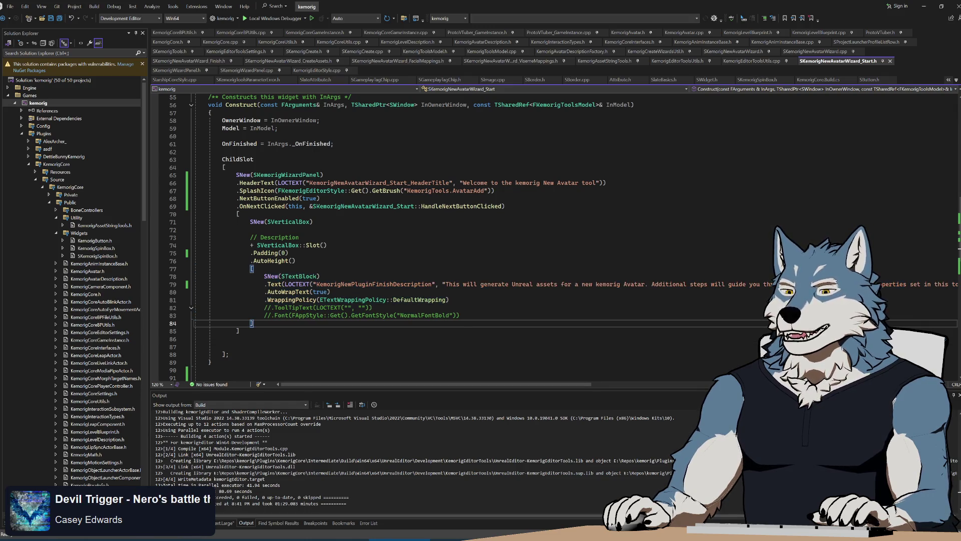
key("shift+Up")
key("shift+Up")
key("shift+Up")
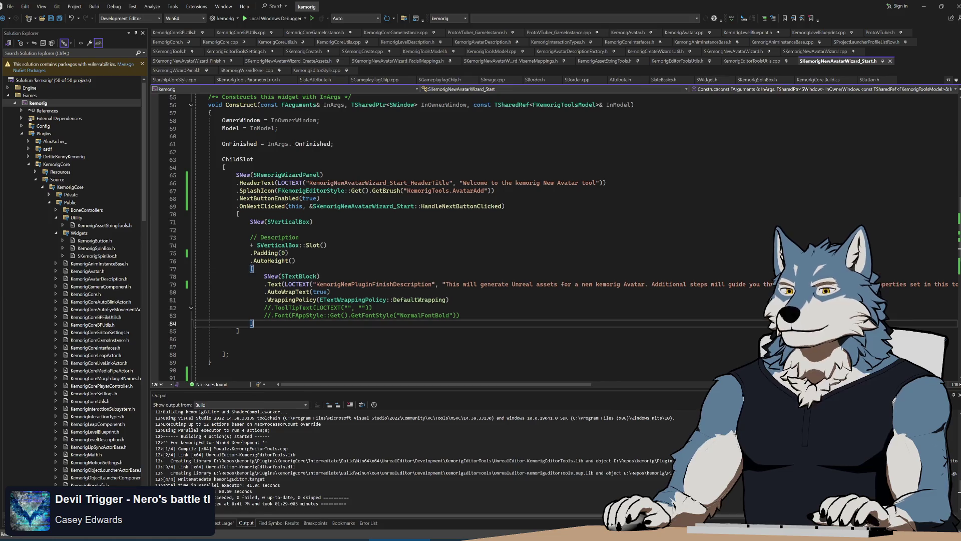
key("shift+Up")
key("shift+Up")
key("shift+Up")
left_click(296, 261)
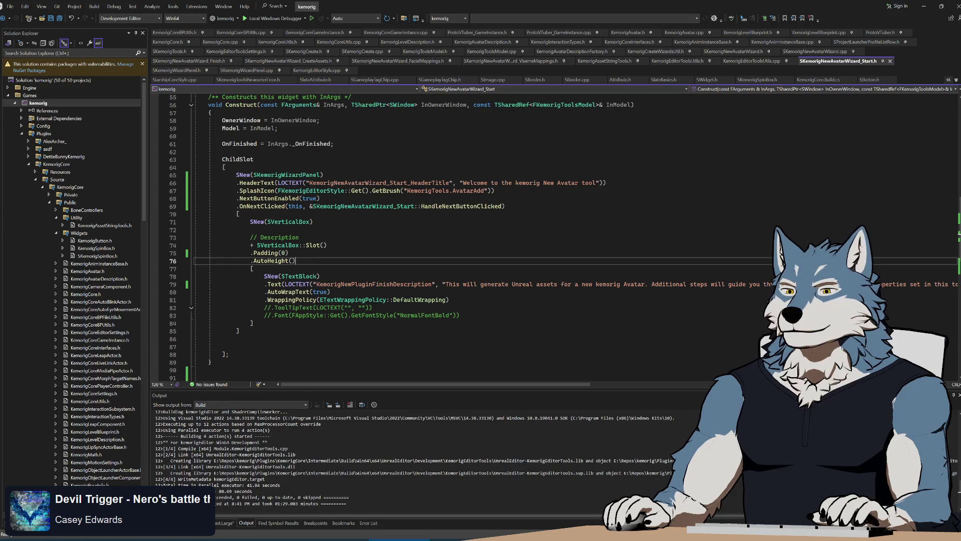
scroll(296, 260, "up", 4)
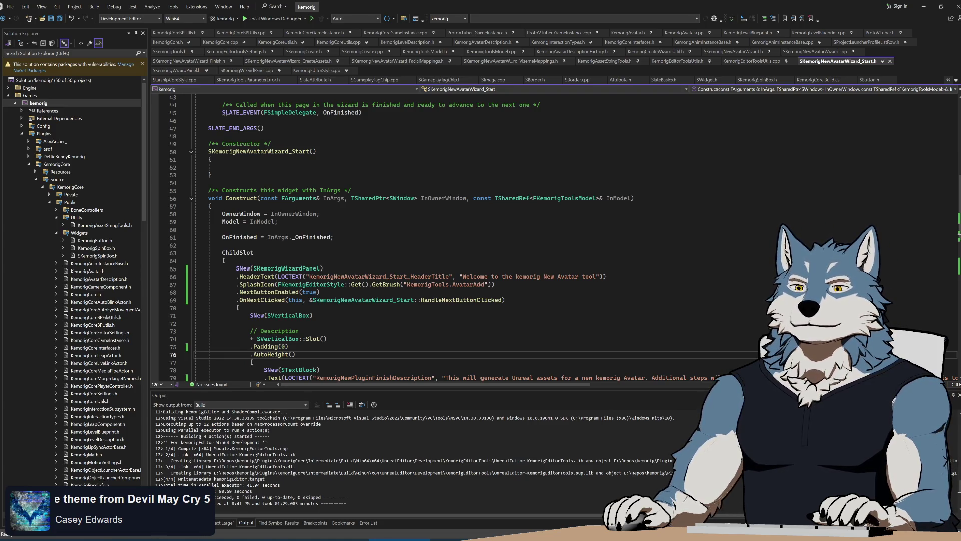
Select the ChildSlot SKemorigWizardPanel block, lines 64–88, to review its layout
mouse_move(194, 260)
left_mouse_down()
mouse_move(240, 313)
mouse_move(225, 281)
mouse_move(221, 125)
mouse_move(236, 300)
left_mouse_up()
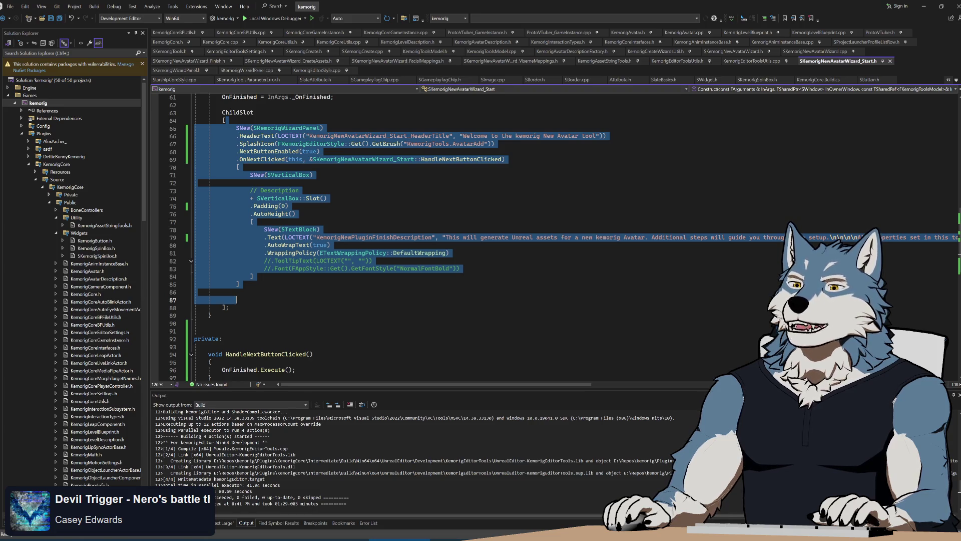
mouse_move(228, 121)
left_mouse_down()
mouse_move(313, 174)
mouse_move(229, 308)
mouse_move(505, 159)
mouse_move(235, 128)
mouse_move(199, 306)
mouse_move(229, 308)
mouse_move(505, 159)
mouse_move(252, 276)
mouse_move(229, 307)
left_mouse_up()
left_click_drag(246, 131, 228, 308)
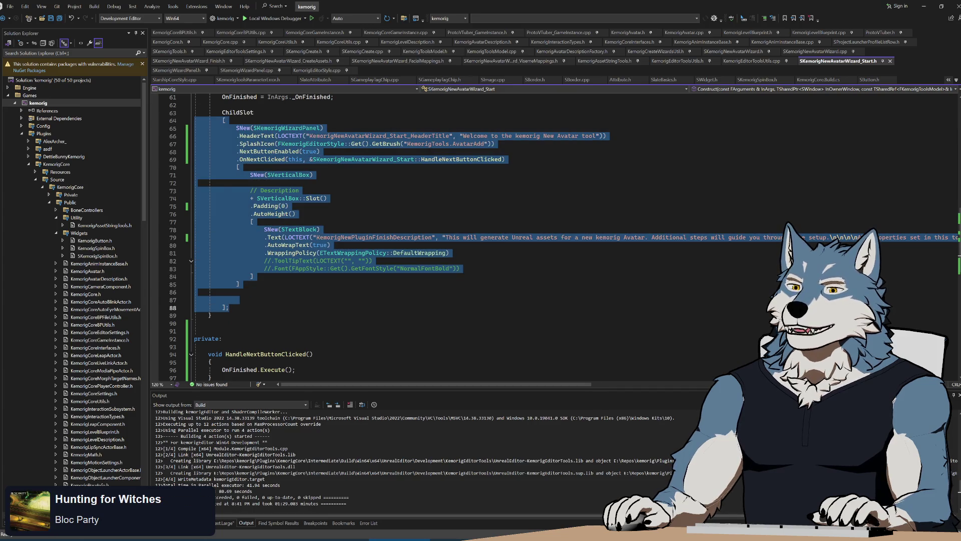
left_click_drag(197, 120, 212, 316)
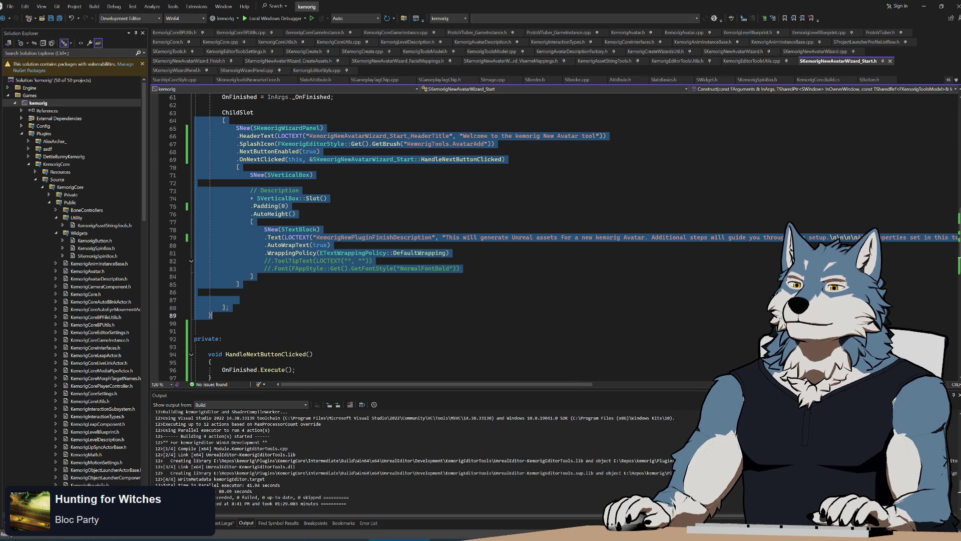
left_click(228, 307)
mouse_move(196, 120)
left_mouse_down()
mouse_move(201, 299)
mouse_move(229, 307)
left_mouse_up()
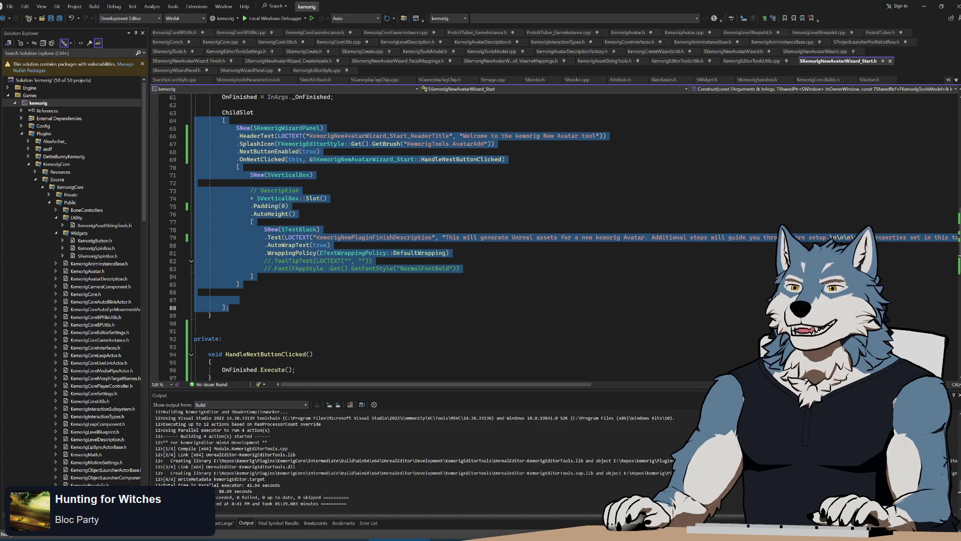
left_click(228, 128)
mouse_move(196, 121)
left_mouse_down()
mouse_move(200, 299)
mouse_move(229, 308)
mouse_move(195, 214)
mouse_move(194, 121)
left_mouse_up()
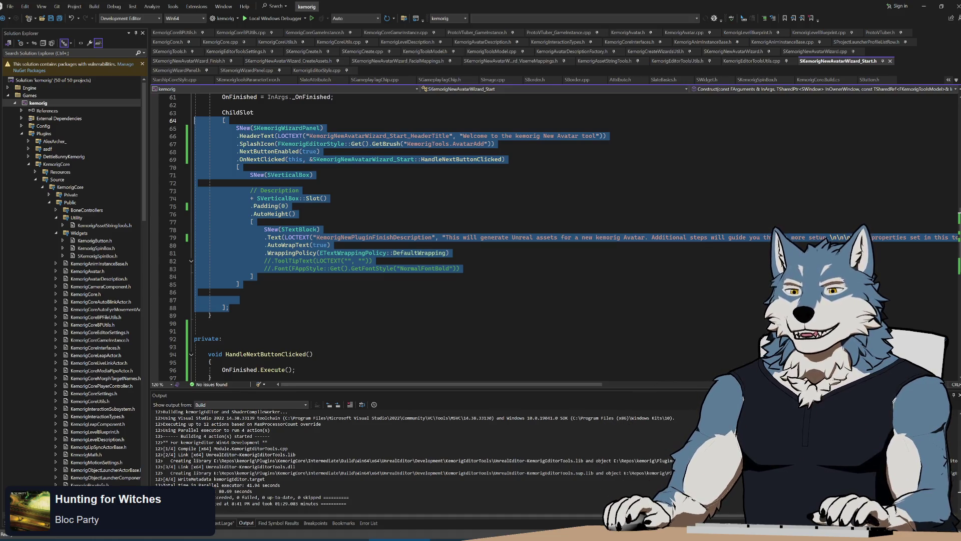
left_click(229, 307)
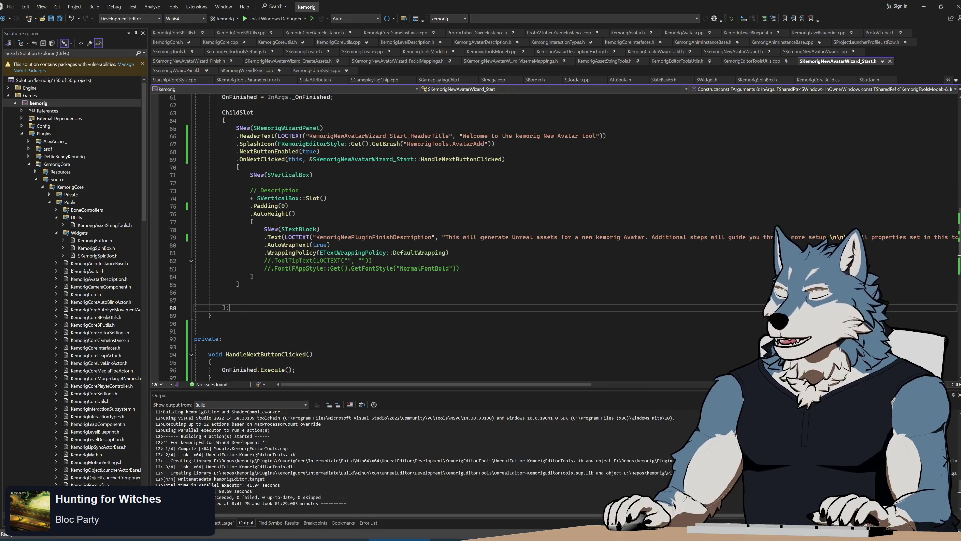
Review the description slot on lines 73–88, then switch to SKemorigNewAvatarWizard_CreateAssets.h
key("Home")
key("shift+Up")
key("shift+Up")
key("shift+Up")
key("shift+End")
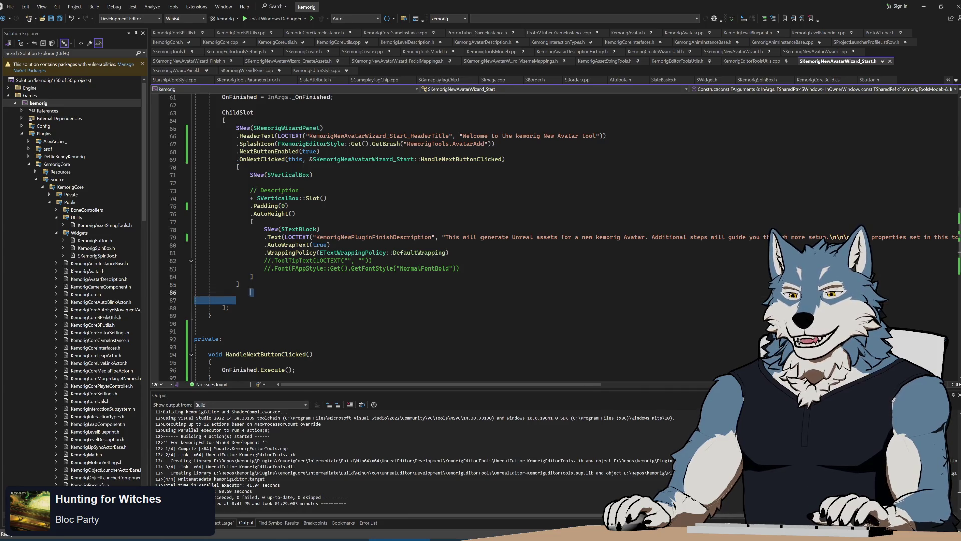
mouse_move(236, 300)
left_mouse_down()
mouse_move(250, 294)
mouse_move(242, 299)
mouse_move(238, 166)
left_mouse_up()
left_click(229, 307)
left_click_drag(229, 308, 251, 191)
left_click(209, 323)
mouse_move(229, 308)
left_mouse_down()
mouse_move(265, 233)
mouse_move(250, 190)
mouse_move(229, 307)
mouse_move(237, 167)
left_mouse_up()
left_click(208, 331)
left_click(228, 307)
scroll(229, 308, "up", 3)
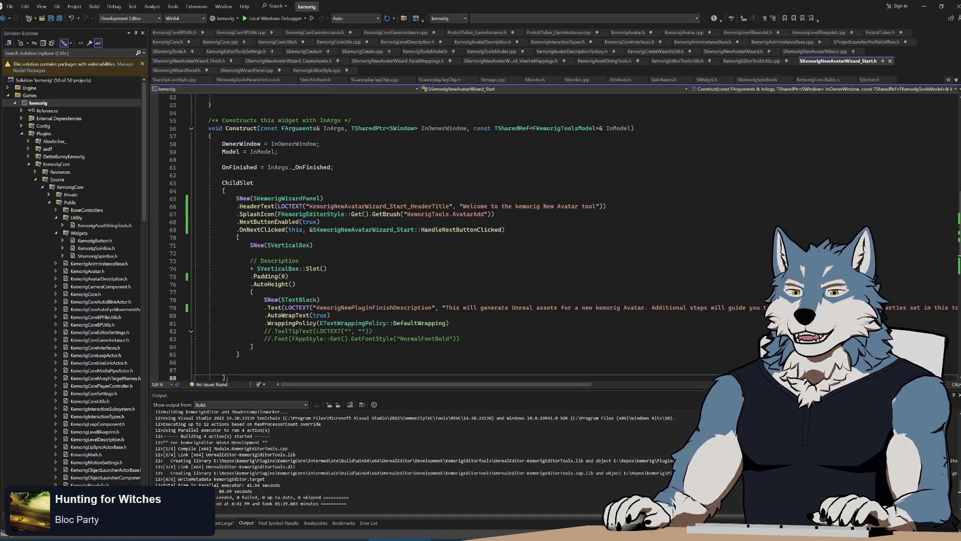
scroll(431, 235, "down", 3)
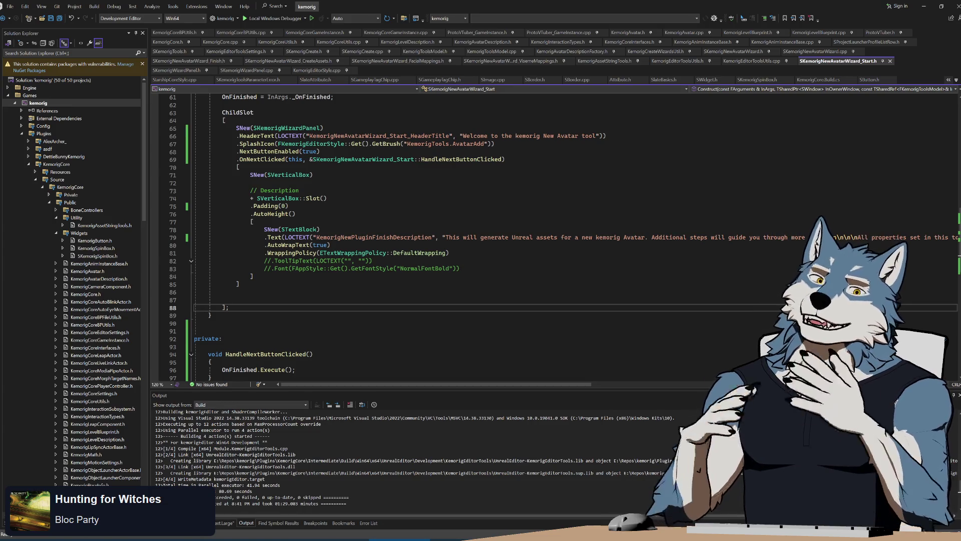
key("ctrl+Tab")
scroll(431, 236, "down", 12)
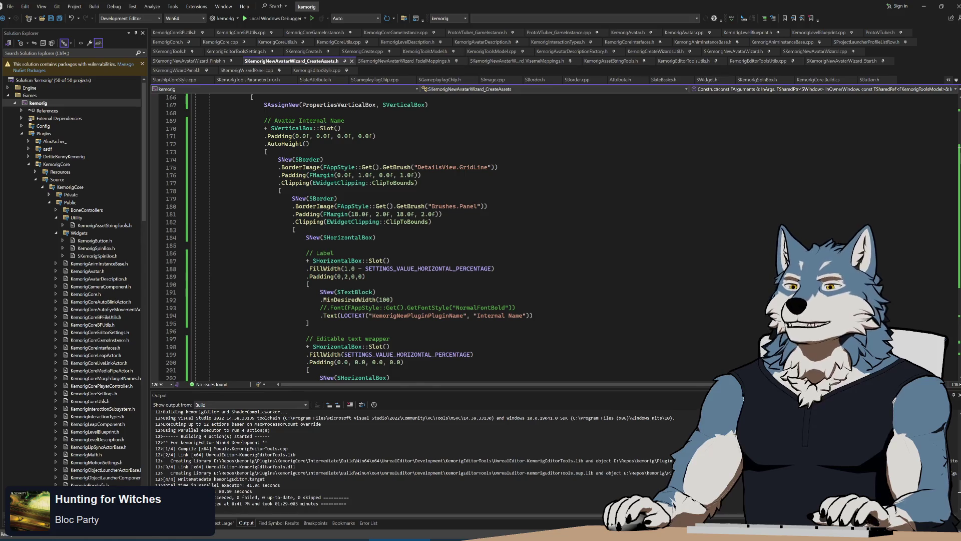
Delete the old commented-out ChildSlot block and its empty line, then save CreateAssets.h
scroll(430, 236, "down", 20)
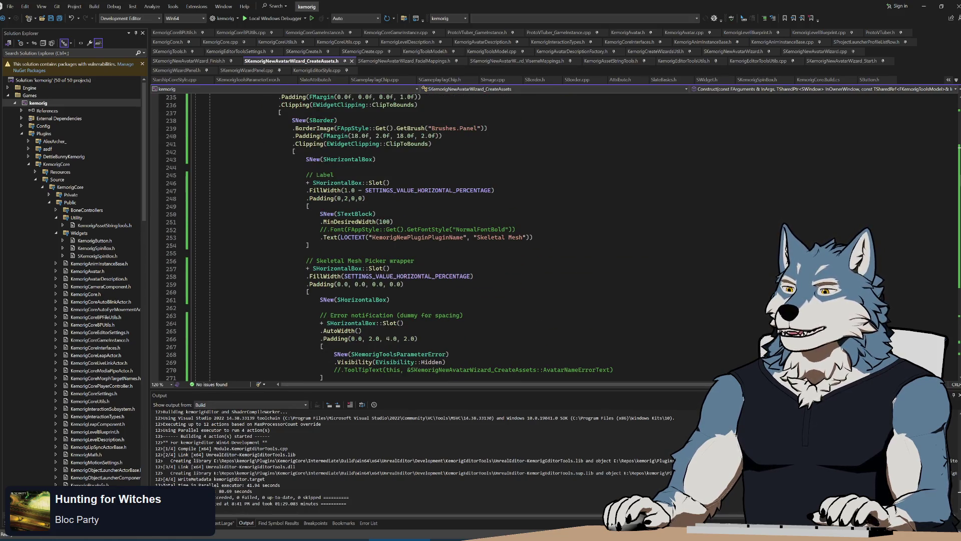
scroll(430, 236, "down", 12)
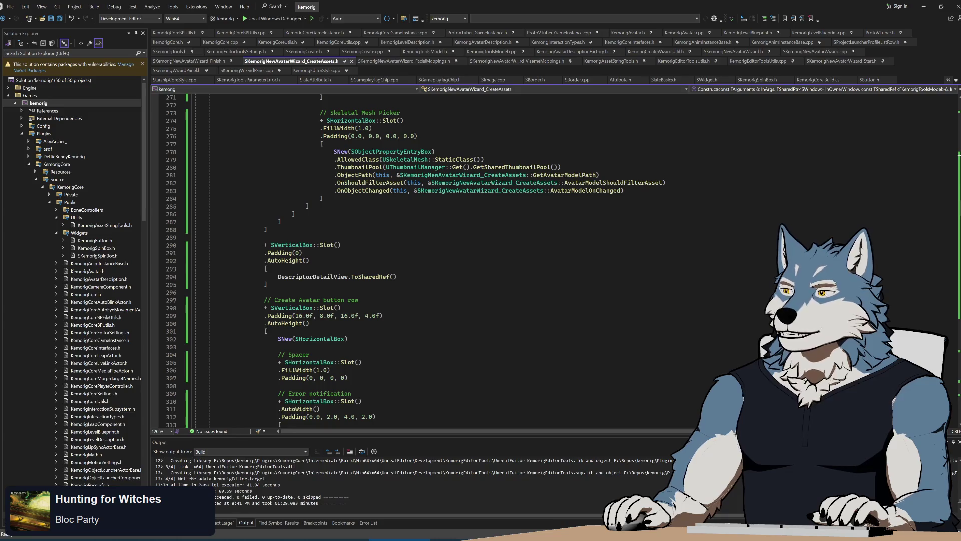
scroll(431, 236, "down", 20)
scroll(431, 235, "up", 20)
left_click(225, 307)
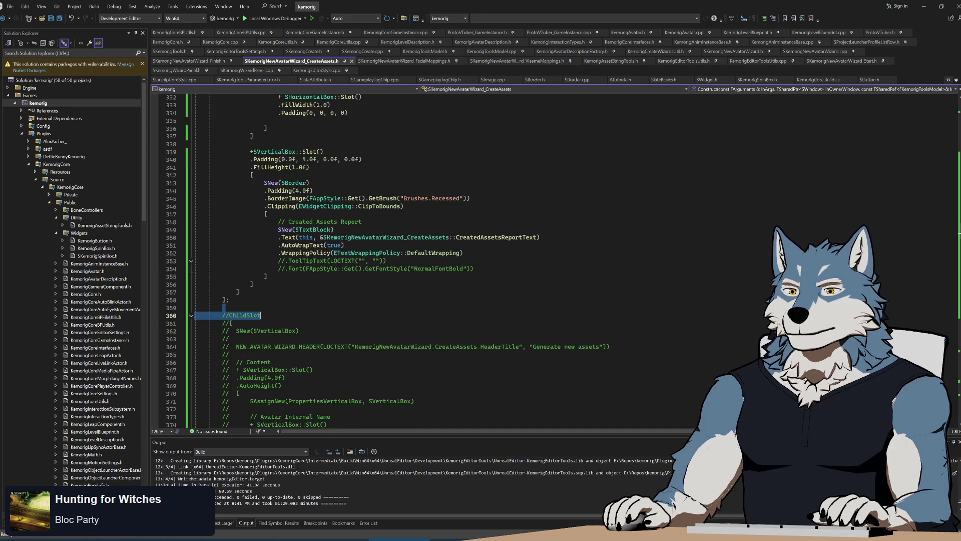
scroll(430, 260, "down", 20)
mouse_move(328, 157)
left_mouse_down()
mouse_move(350, 308)
mouse_move(351, 222)
mouse_move(373, 284)
mouse_move(210, 193)
left_mouse_up()
scroll(350, 307, "down", 20)
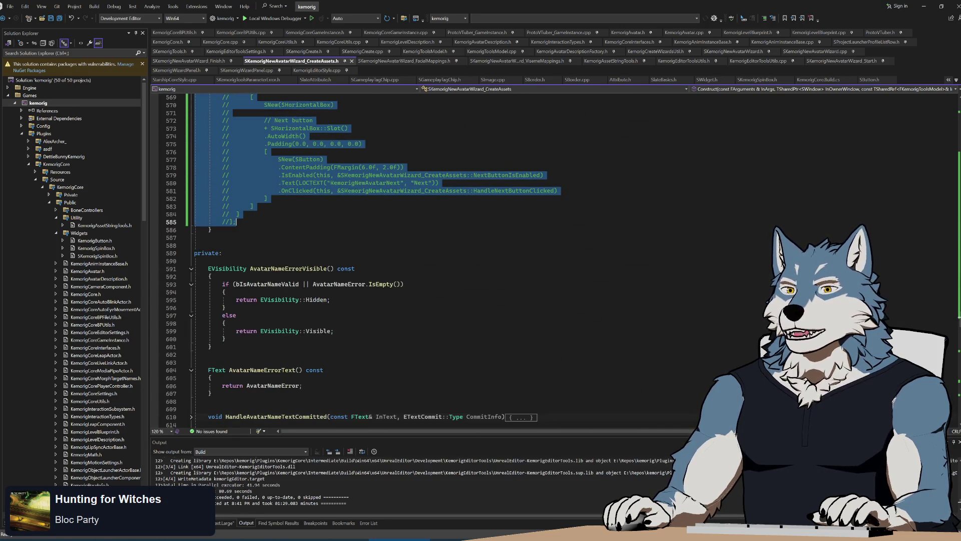
key("Delete")
key("BackSpace")
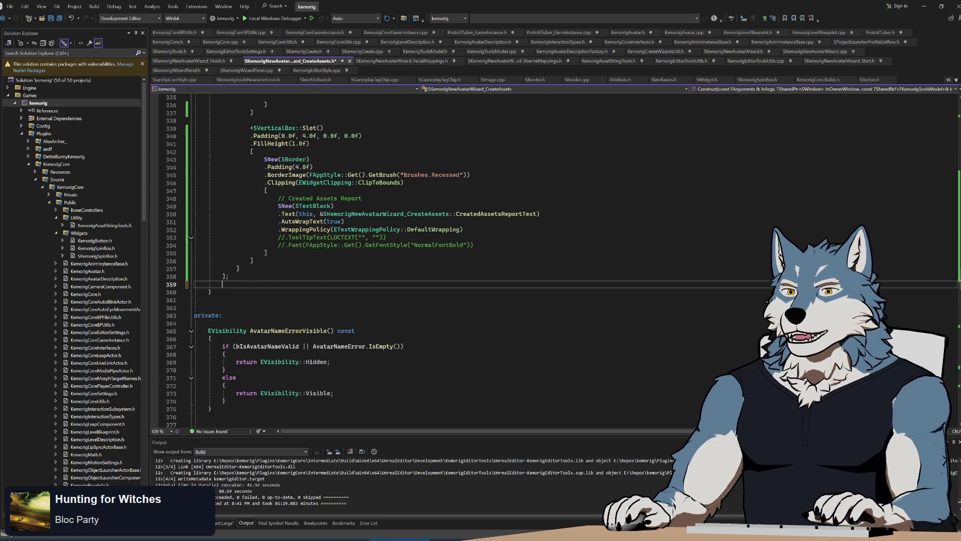
key("Down")
key("Down")
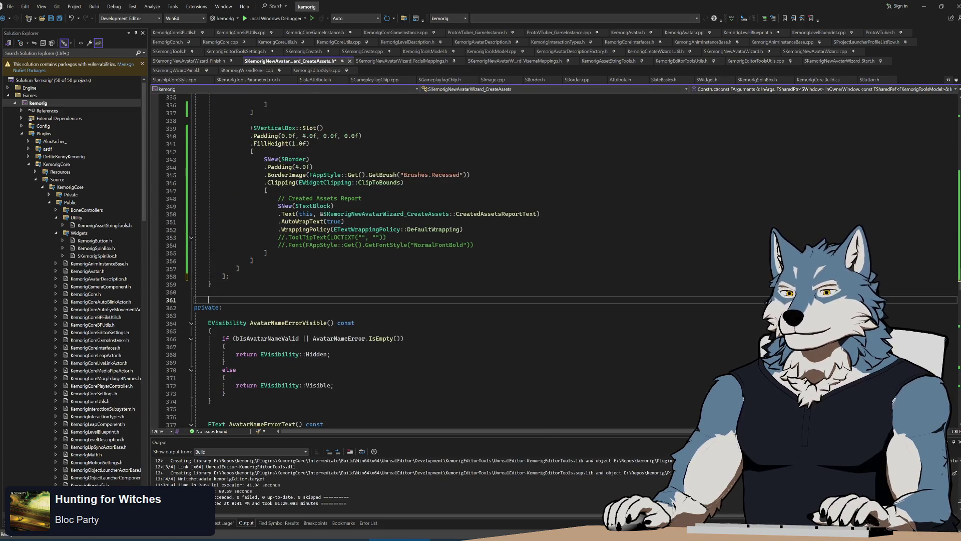
key("ctrl+s")
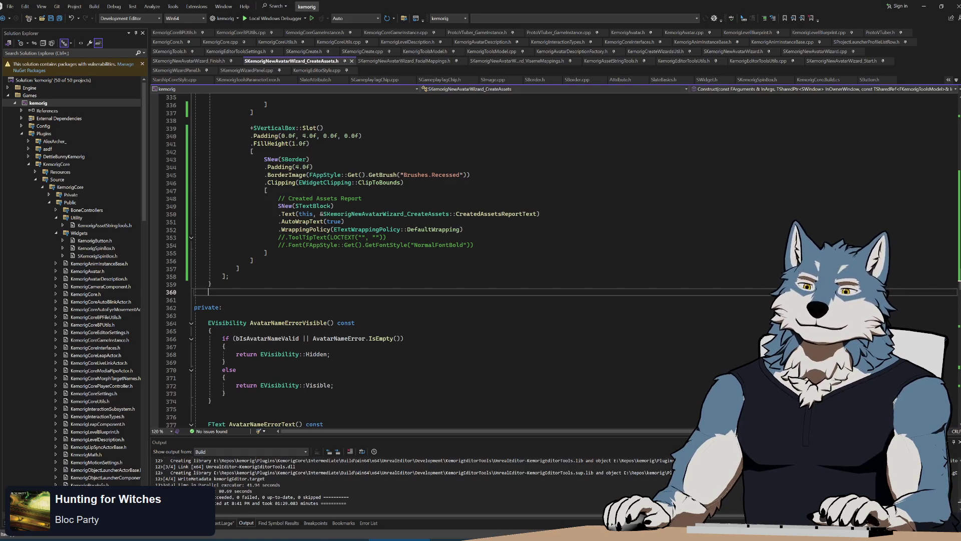
Review the layout's closing brackets and report slot, then move down to blank line 603
mouse_move(208, 300)
left_mouse_down()
mouse_move(201, 292)
mouse_move(270, 253)
mouse_move(383, 245)
left_mouse_up()
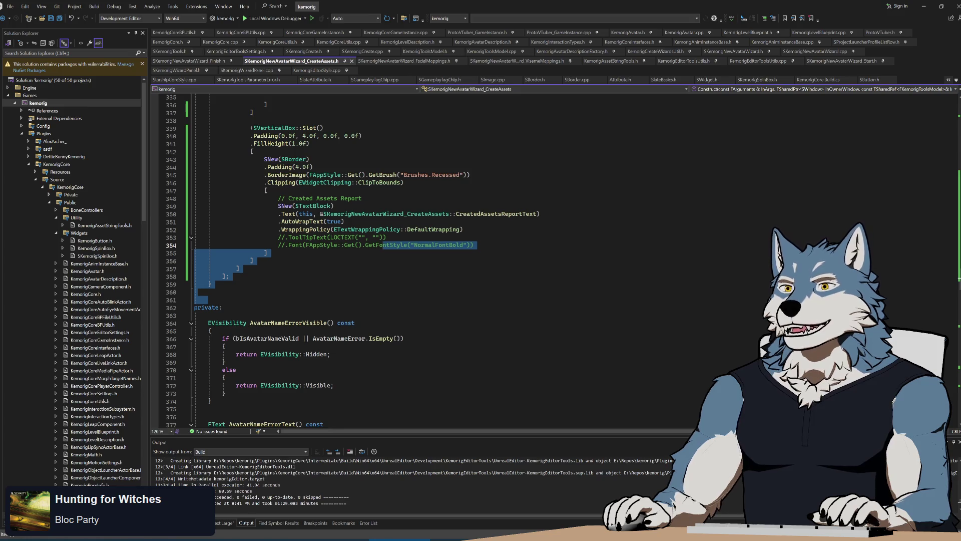
key("shift+Down")
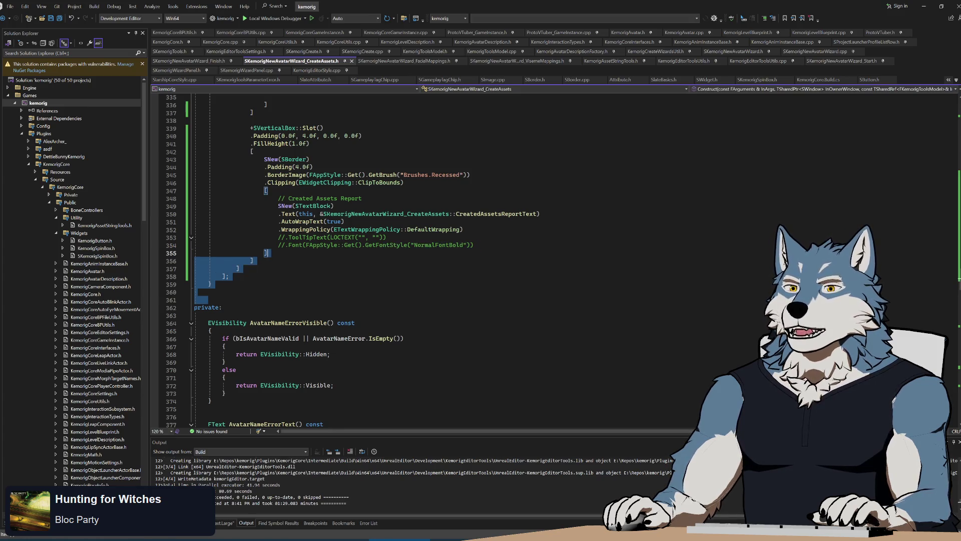
key("shift+Up")
key("shift+Up")
key("shift+Up")
scroll(350, 260, "up", 2)
key("shift+Up")
key("shift+Up")
key("shift+Up")
key("shift+Up")
key("shift+Up")
key("shift+Up")
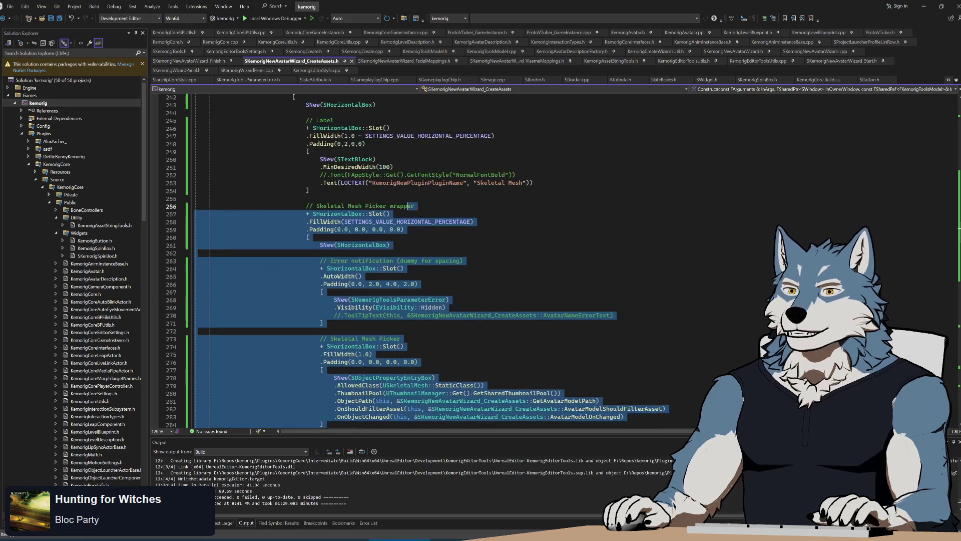
scroll(418, 261, "down", 20)
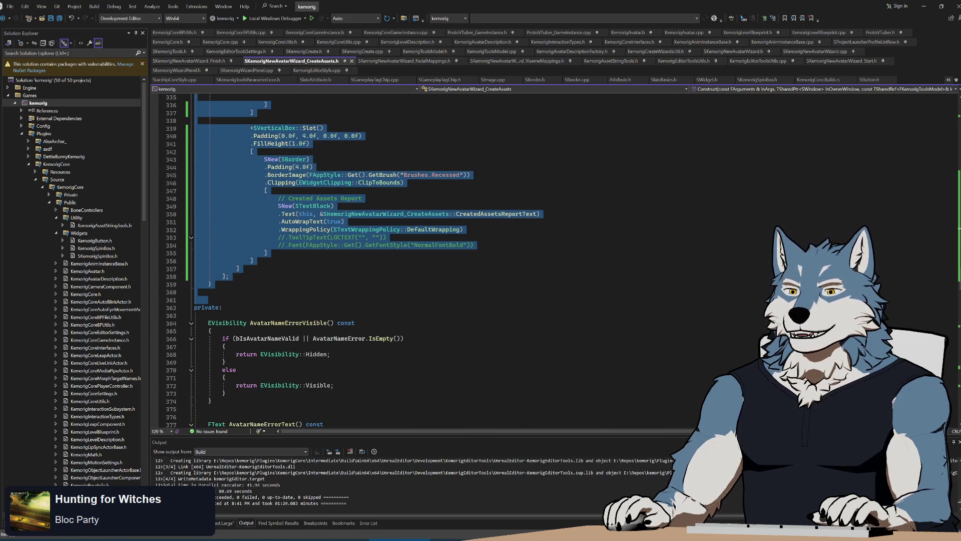
left_click(195, 300)
key("Down")
key("shift+End")
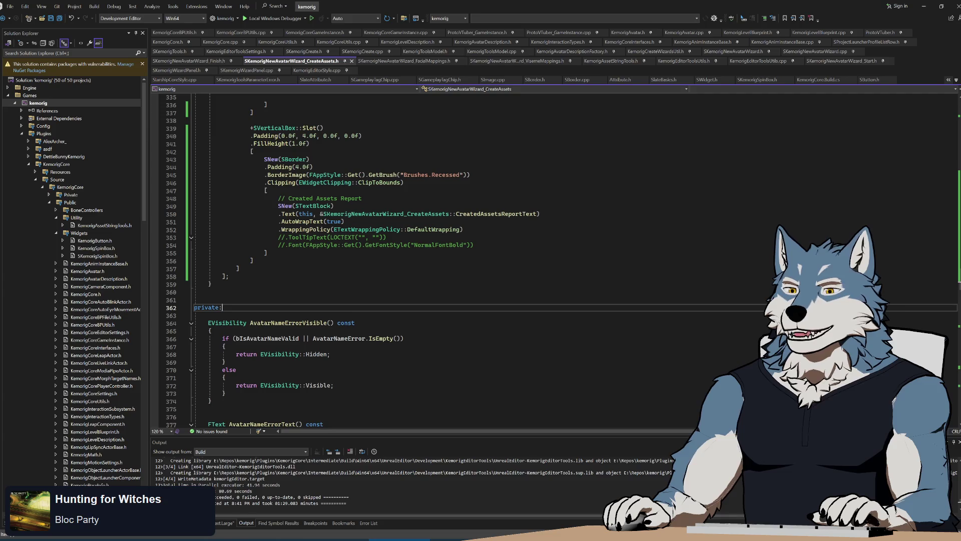
scroll(418, 261, "down", 20)
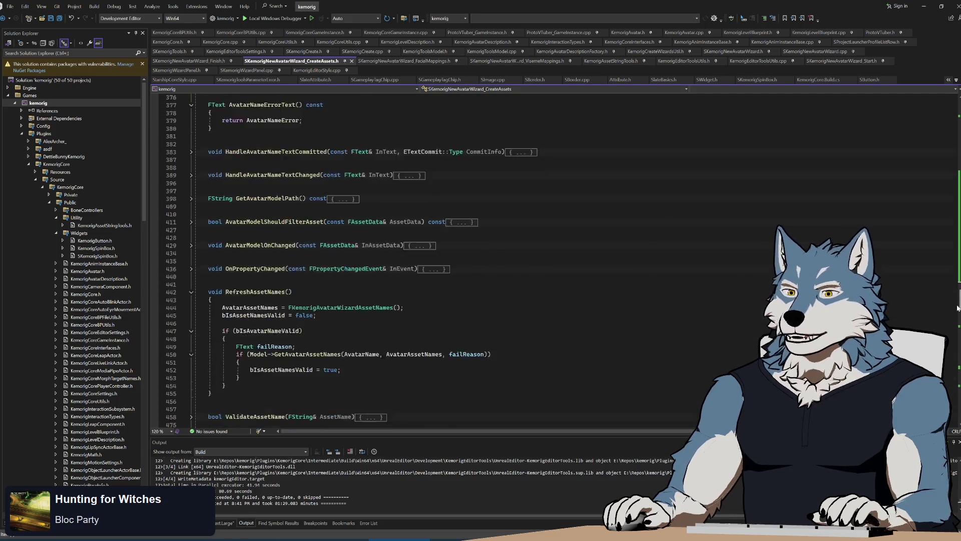
scroll(418, 261, "down", 20)
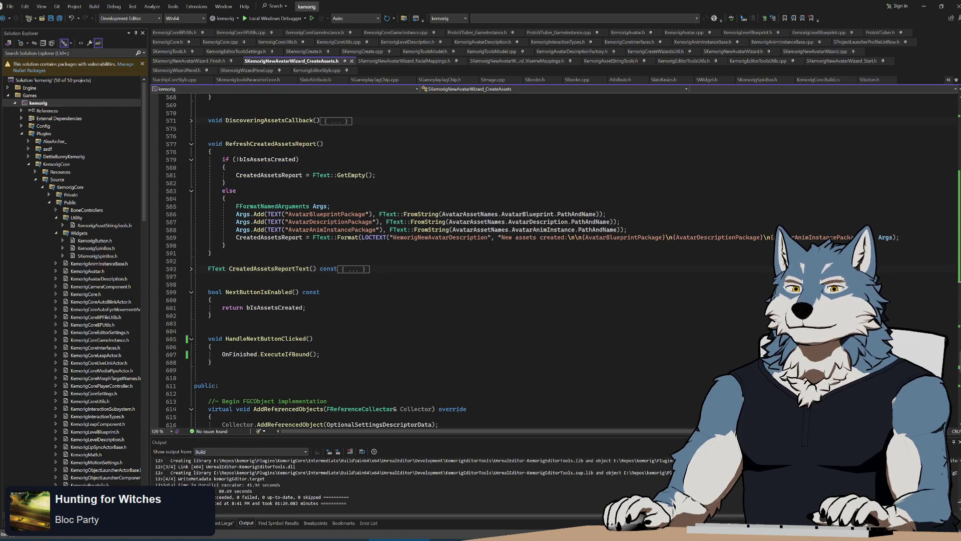
scroll(417, 261, "down", 3)
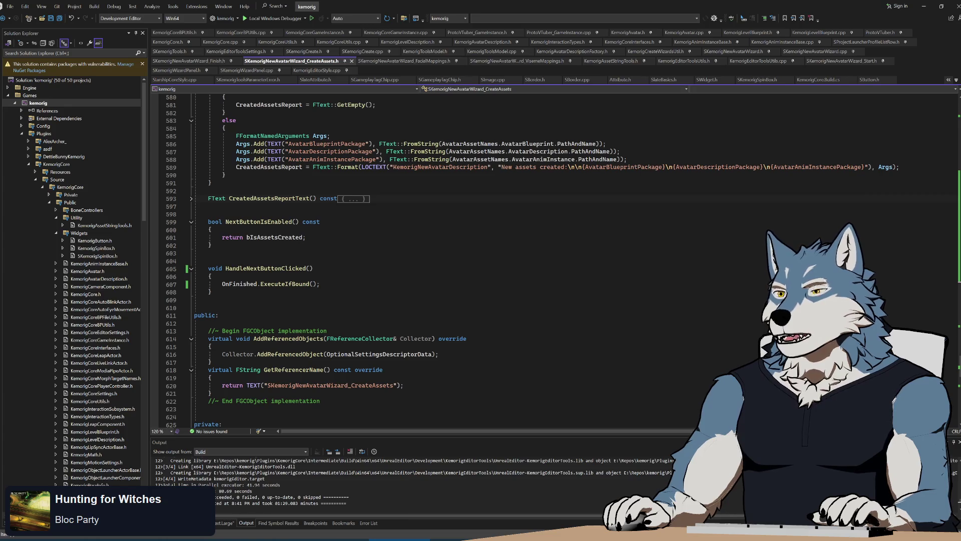
left_click(209, 253)
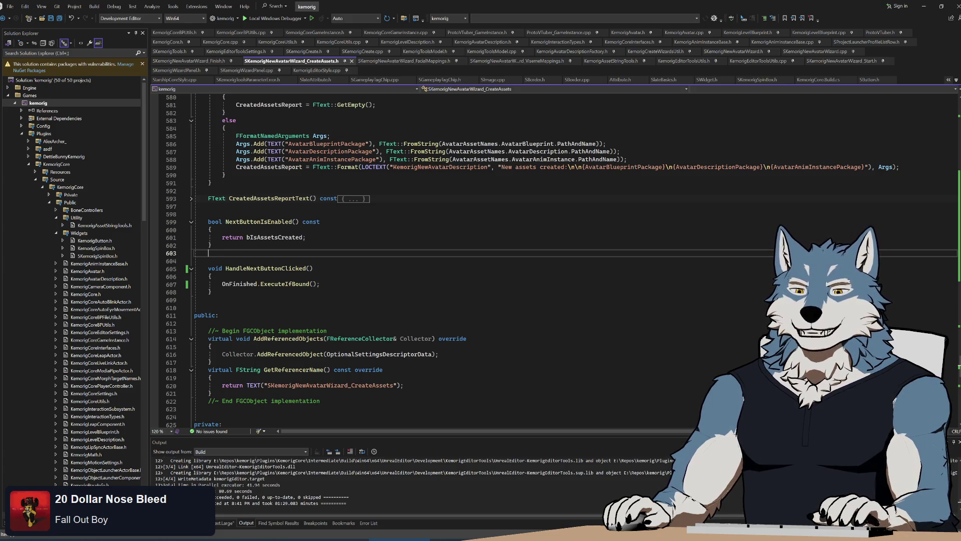
Check AddReferencedObjects, then open Unreal's New Avatar wizard on its Generate Assets page
left_click(301, 339)
scroll(350, 260, "down", 15)
scroll(401, 260, "up", 20)
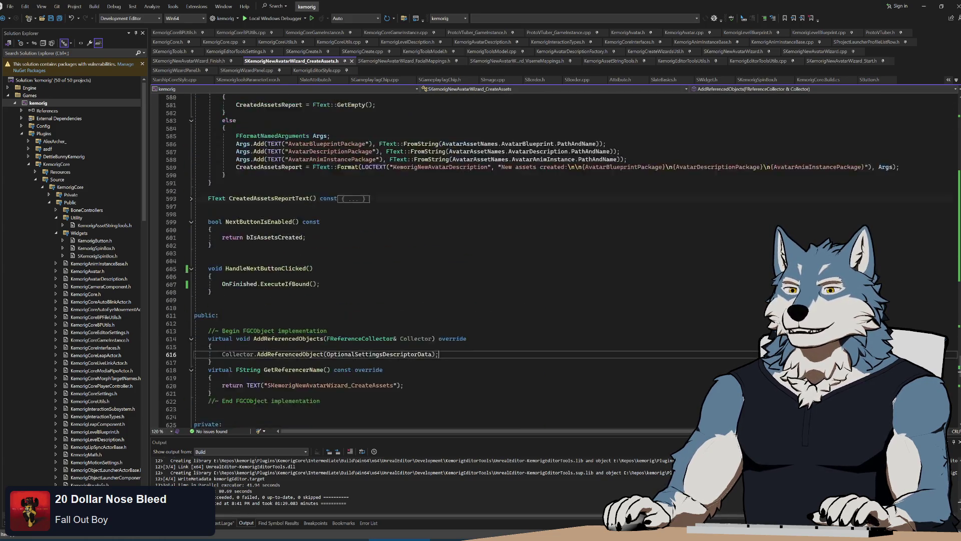
key("alt+Tab")
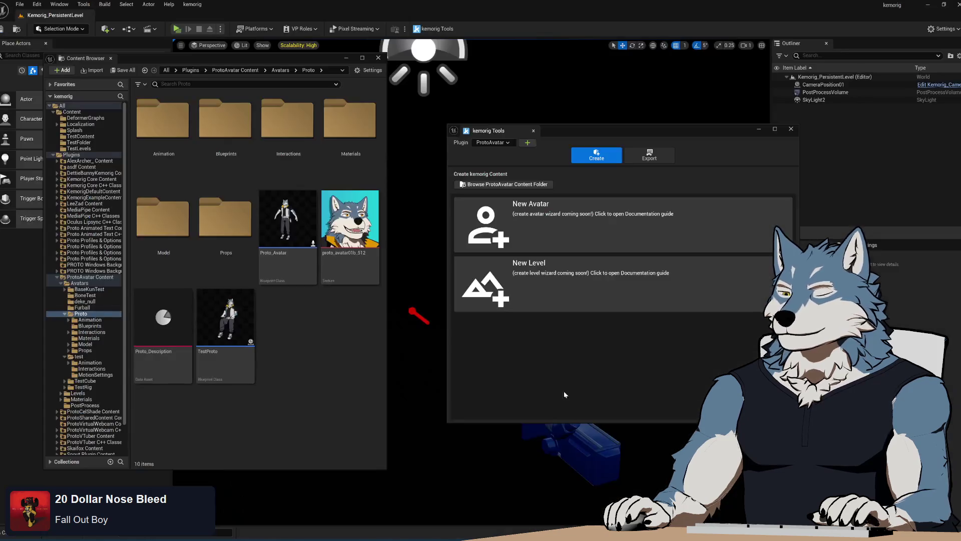
left_click(542, 228)
left_click(612, 379)
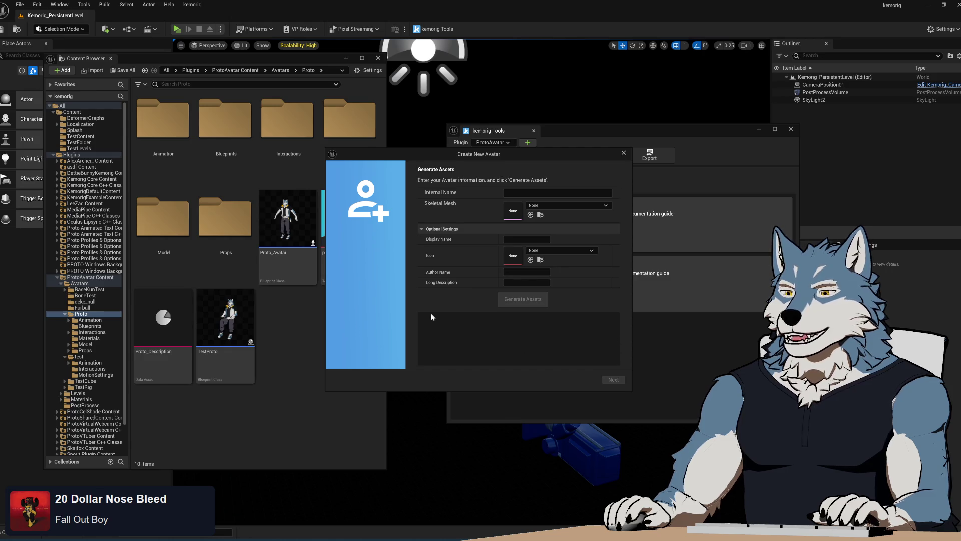
key("alt+Tab")
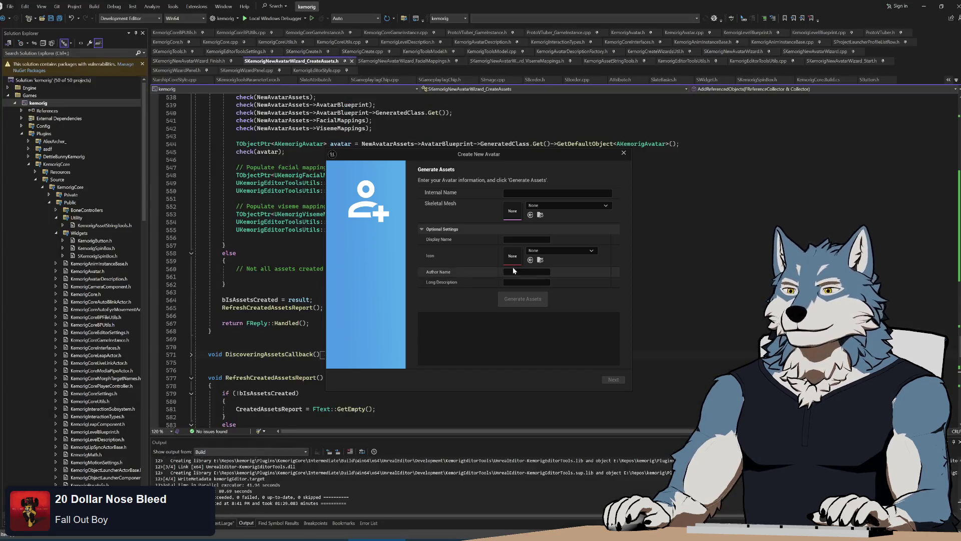
left_click_drag(539, 159, 960, 152)
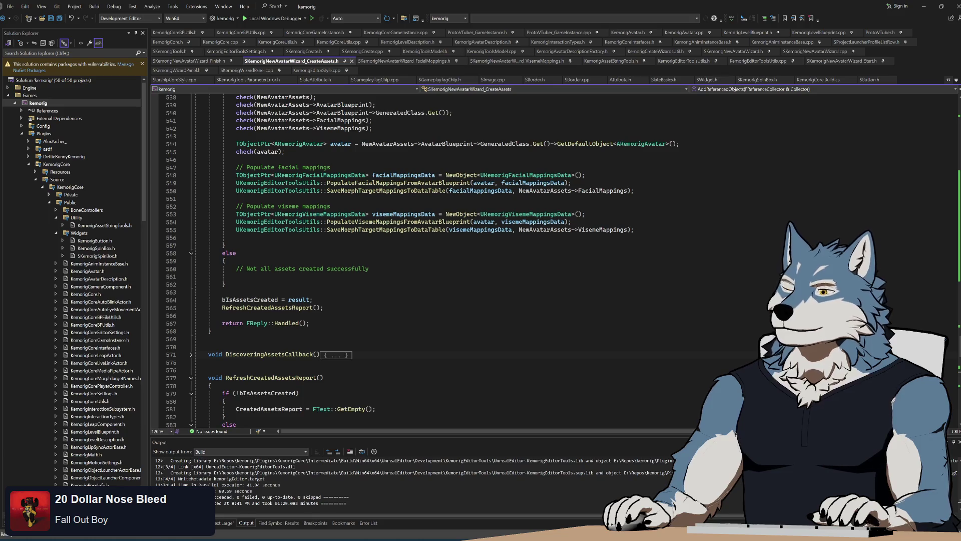
scroll(450, 261, "up", 18)
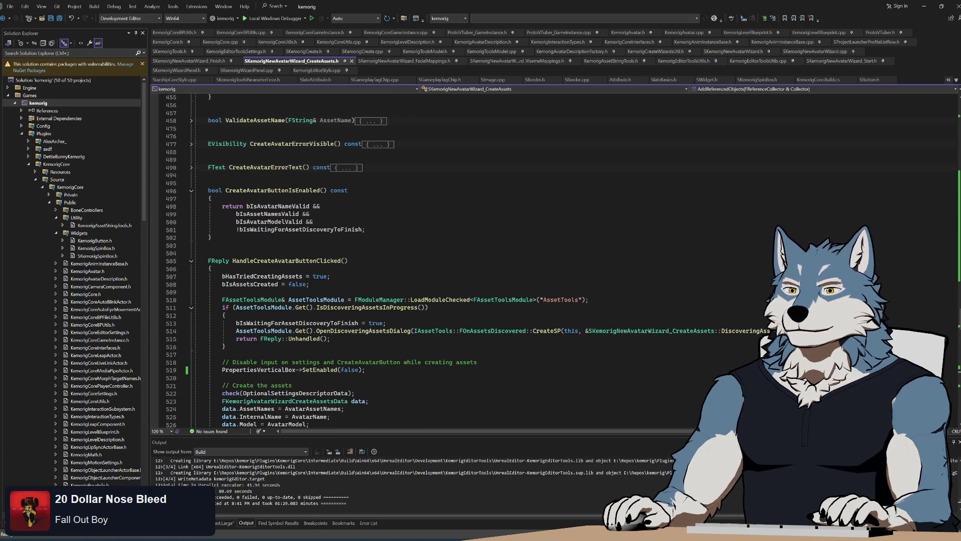
scroll(450, 260, "down", 7)
mouse_move(198, 199)
left_mouse_down()
mouse_move(200, 245)
mouse_move(226, 211)
mouse_move(226, 362)
mouse_move(222, 199)
mouse_move(213, 350)
mouse_move(208, 105)
mouse_move(245, 261)
mouse_move(284, 292)
mouse_move(221, 150)
mouse_move(210, 95)
mouse_move(211, 393)
left_mouse_up()
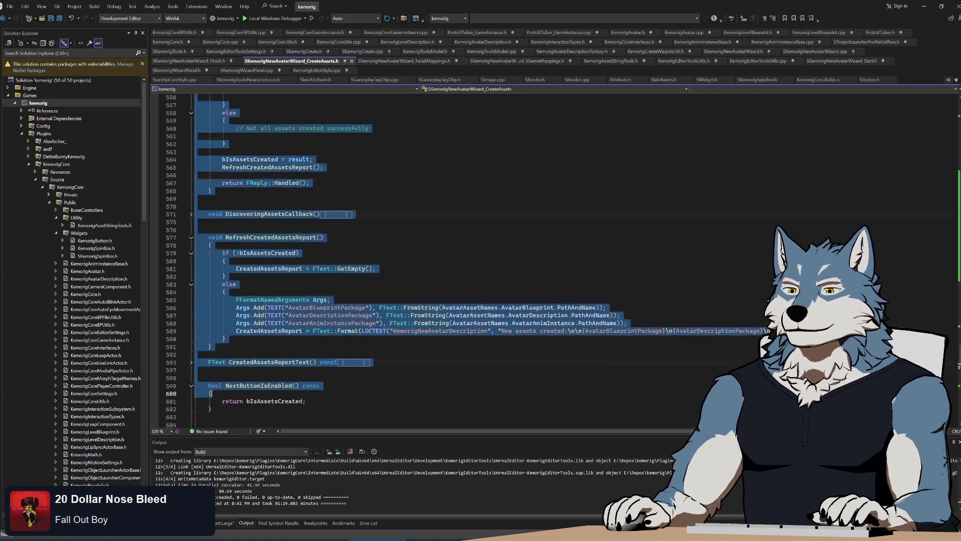
scroll(451, 250, "up", 12)
left_click(235, 229)
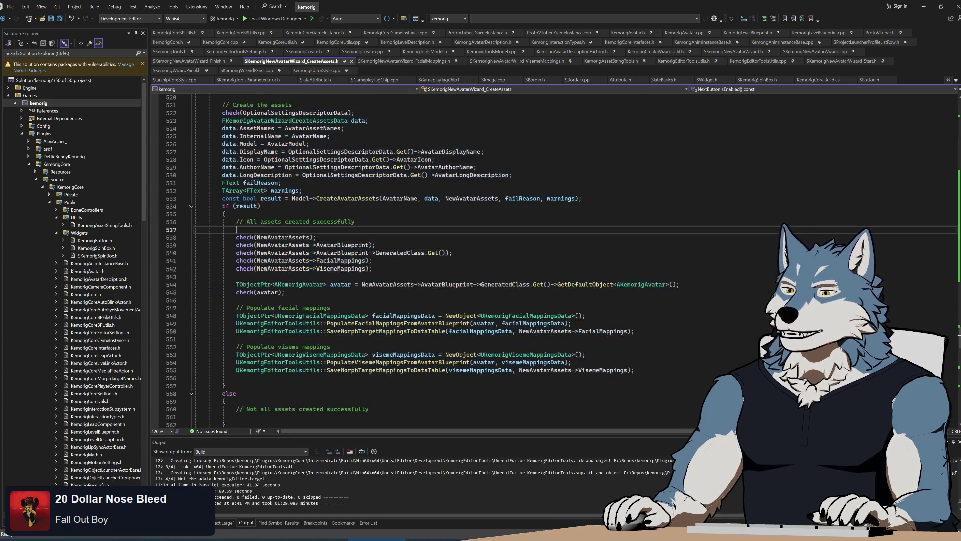
left_click_drag(408, 151, 286, 292)
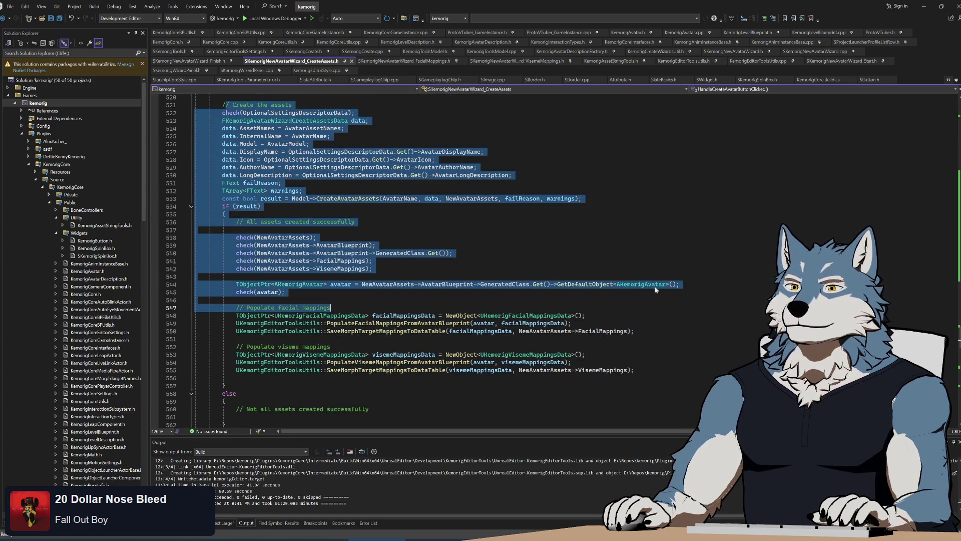
left_click(317, 237)
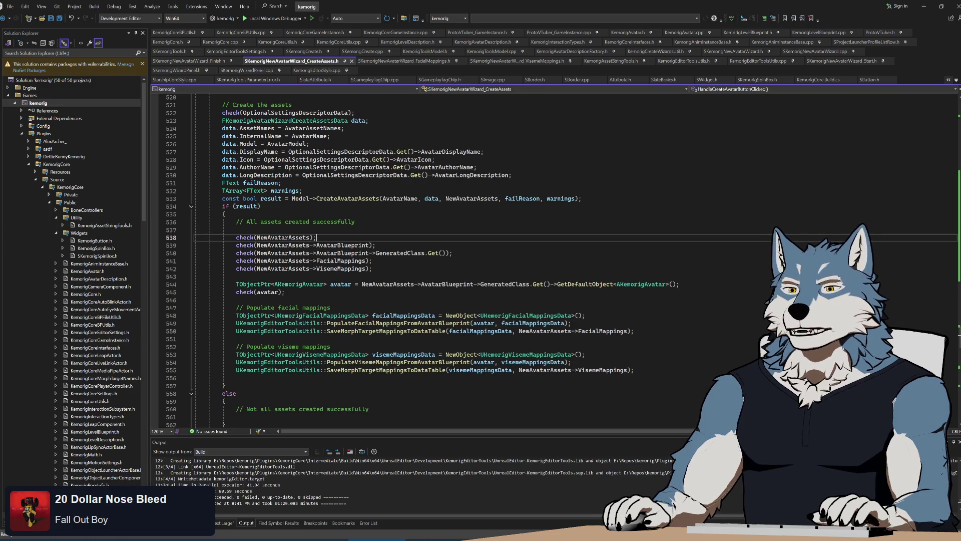
scroll(425, 260, "up", 5)
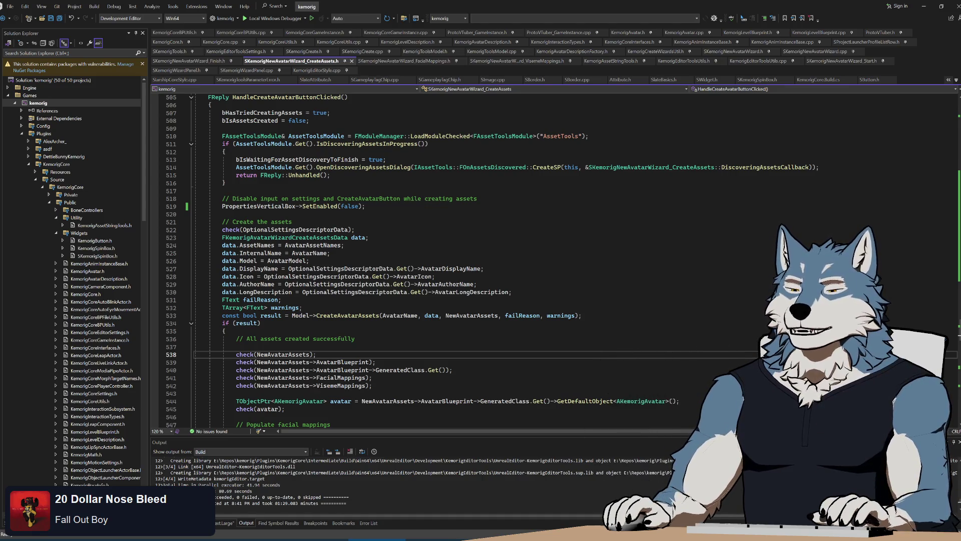
scroll(426, 260, "up", 5)
mouse_move(200, 210)
left_mouse_down()
mouse_move(351, 291)
mouse_move(401, 335)
mouse_move(585, 284)
mouse_move(223, 292)
left_mouse_up()
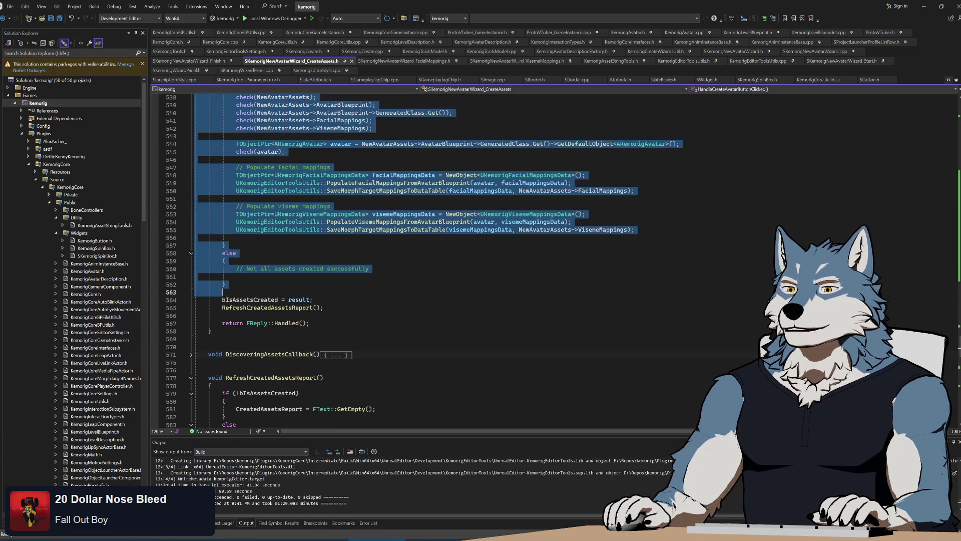
left_click(210, 292)
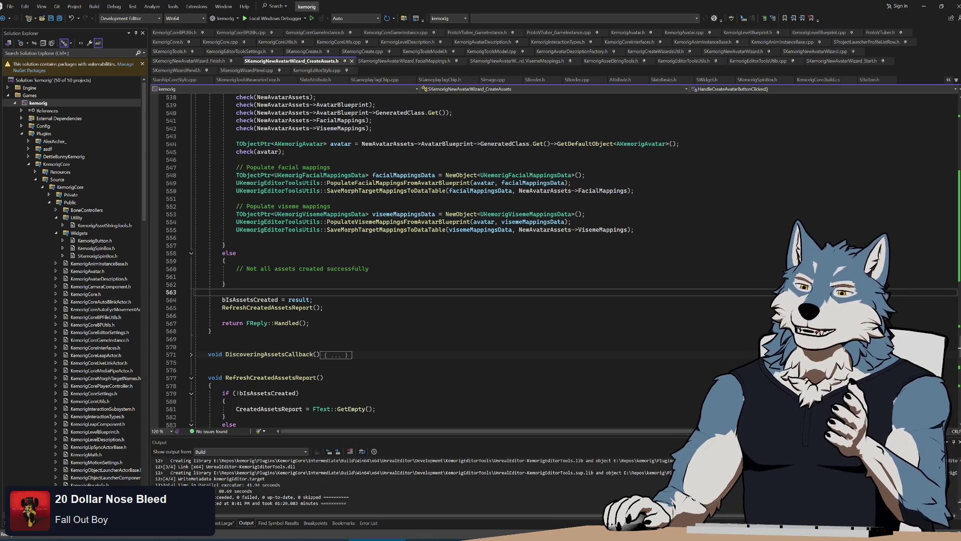
left_click(222, 315)
mouse_move(223, 315)
left_mouse_down()
mouse_move(230, 280)
mouse_move(316, 299)
left_mouse_up()
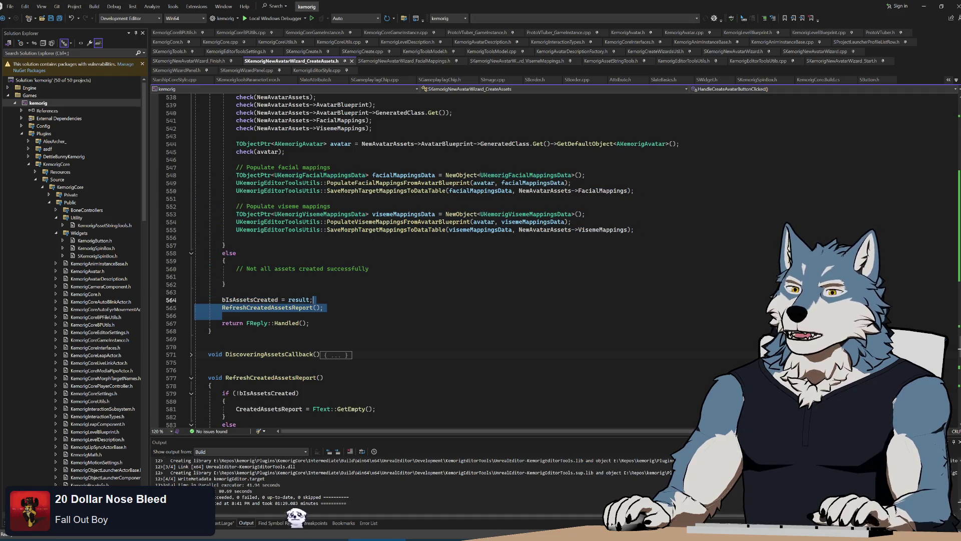
scroll(274, 365, "up", 20)
left_click(210, 168, "shift")
scroll(325, 260, "up", 7)
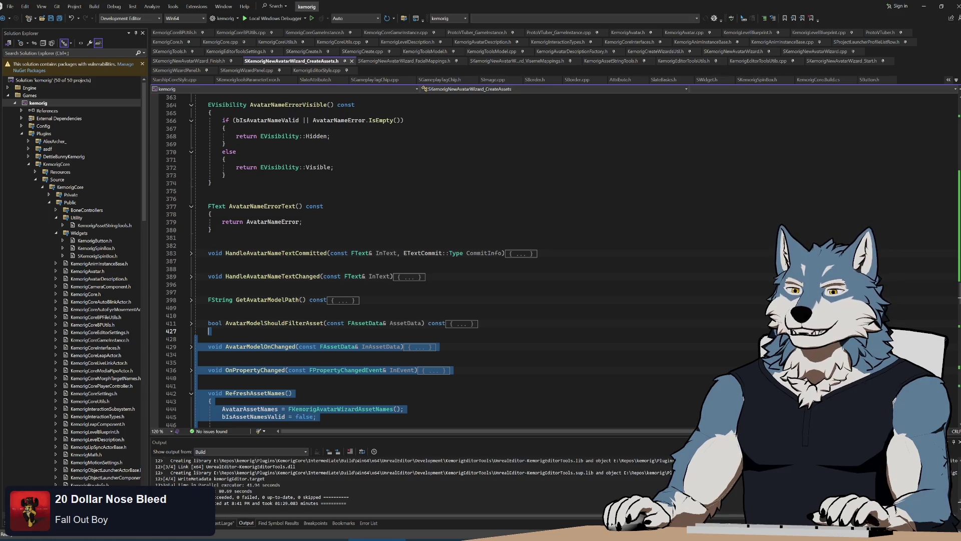
left_click(250, 198)
scroll(325, 251, "up", 5)
left_click_drag(209, 191, 236, 269)
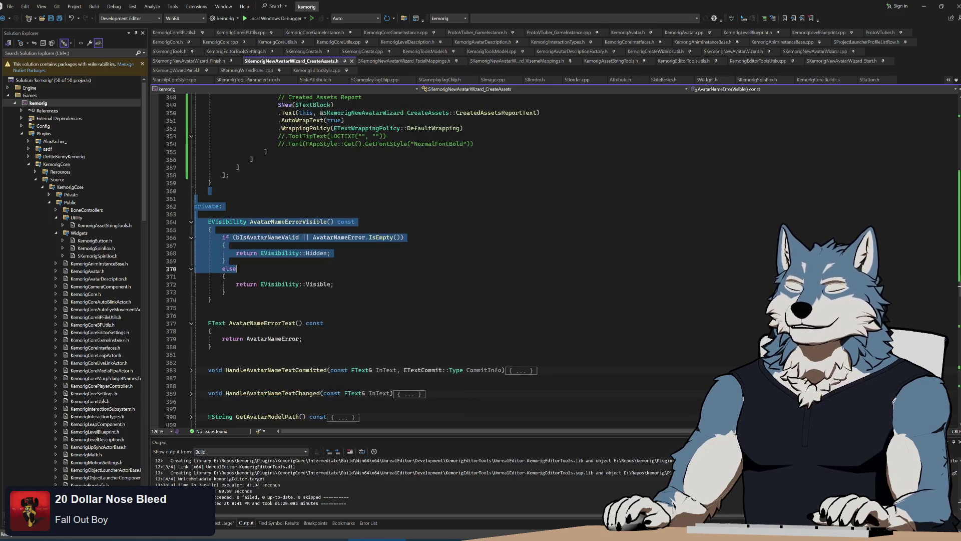
scroll(325, 260, "down", 10)
left_click_drag(481, 214, 222, 315)
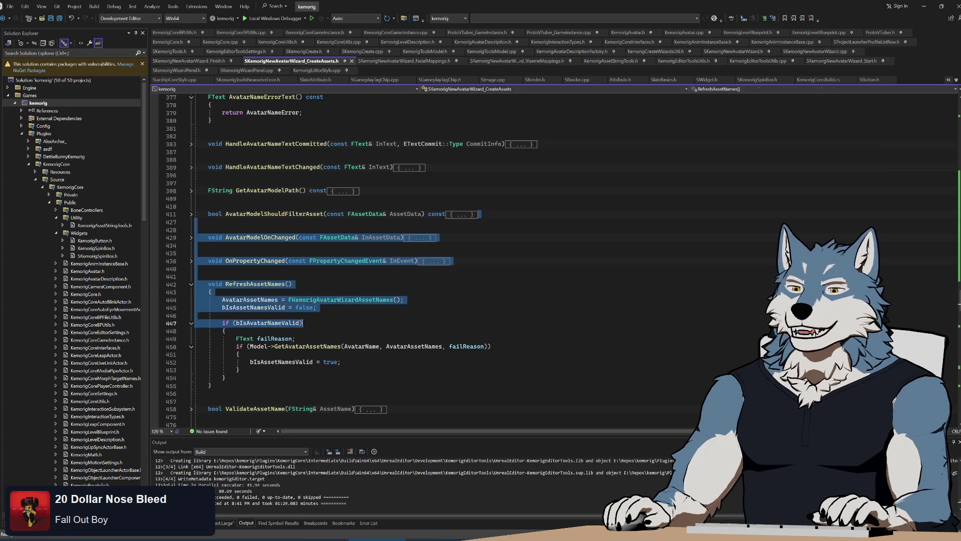
scroll(215, 291, "down", 7)
left_click(208, 261)
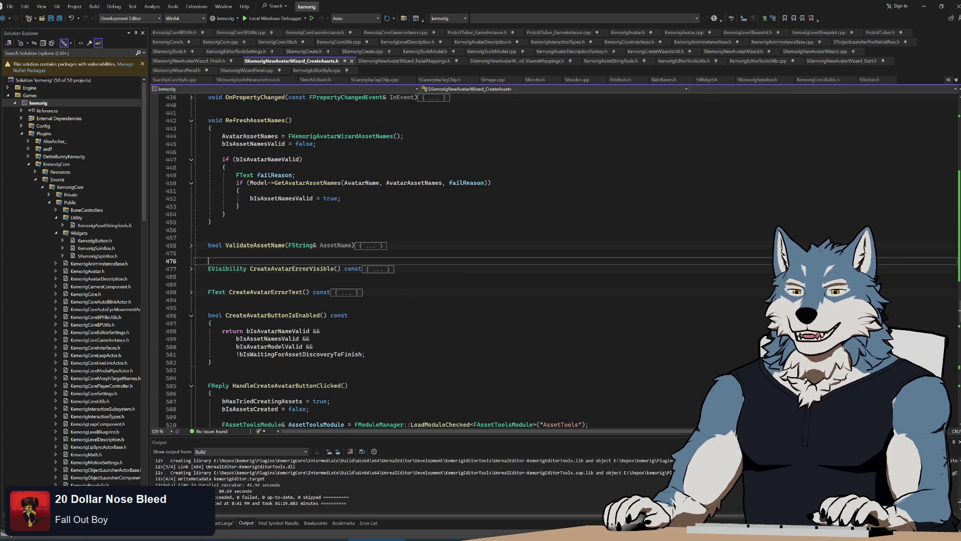
left_click(208, 277)
scroll(325, 260, "down", 1)
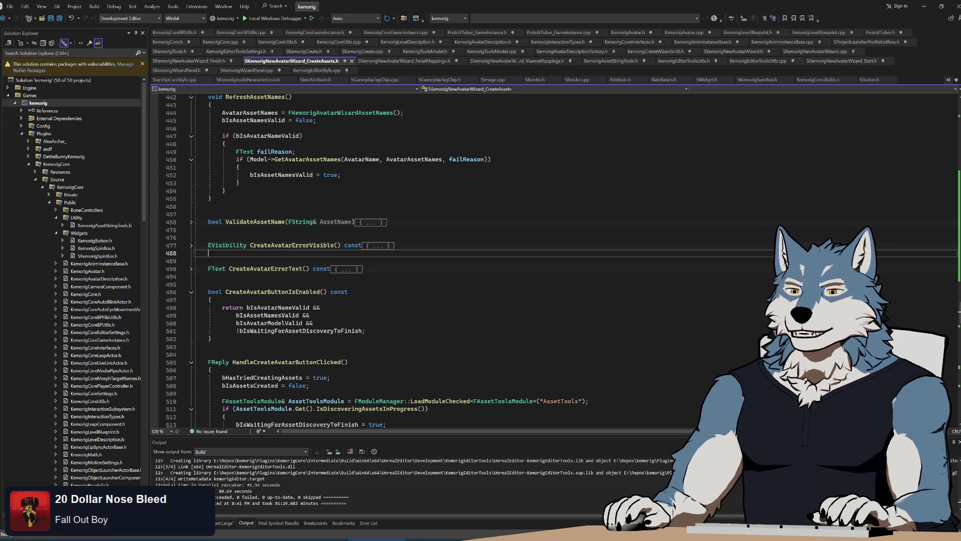
scroll(325, 261, "down", 10)
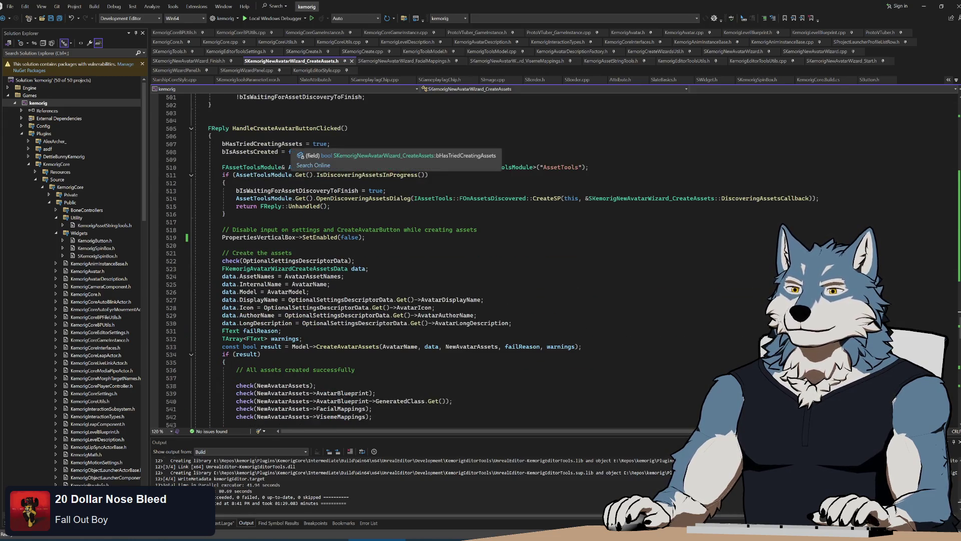
scroll(325, 260, "down", 11)
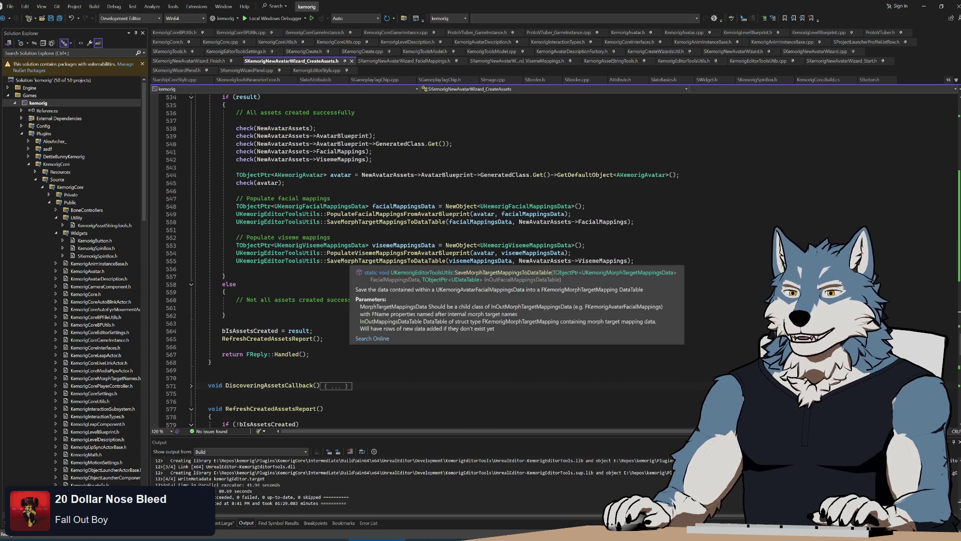
left_click(236, 307)
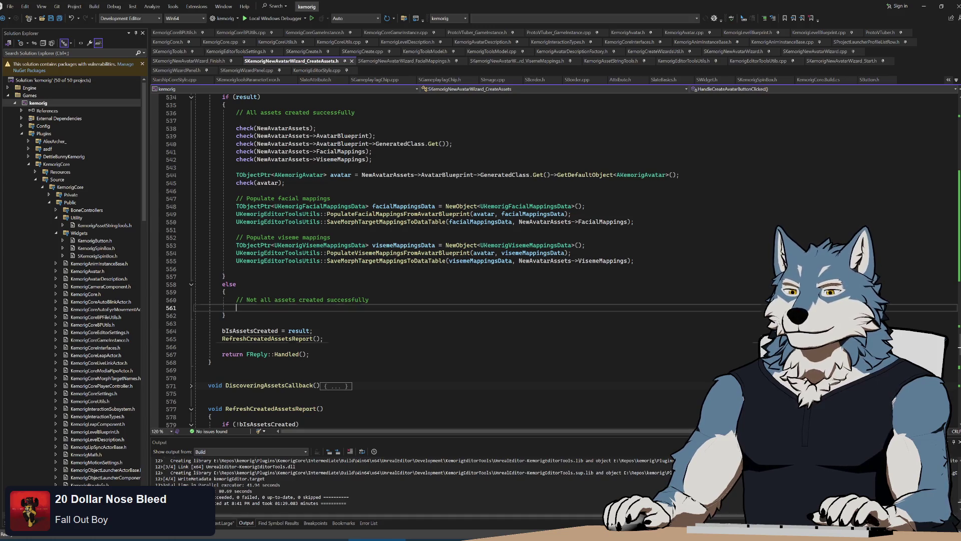
double_click(268, 339)
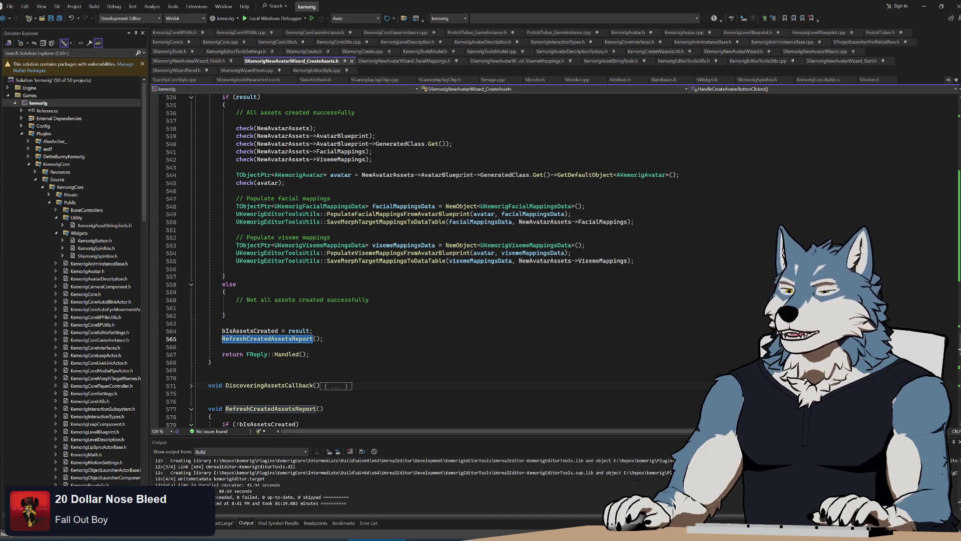
key("F12")
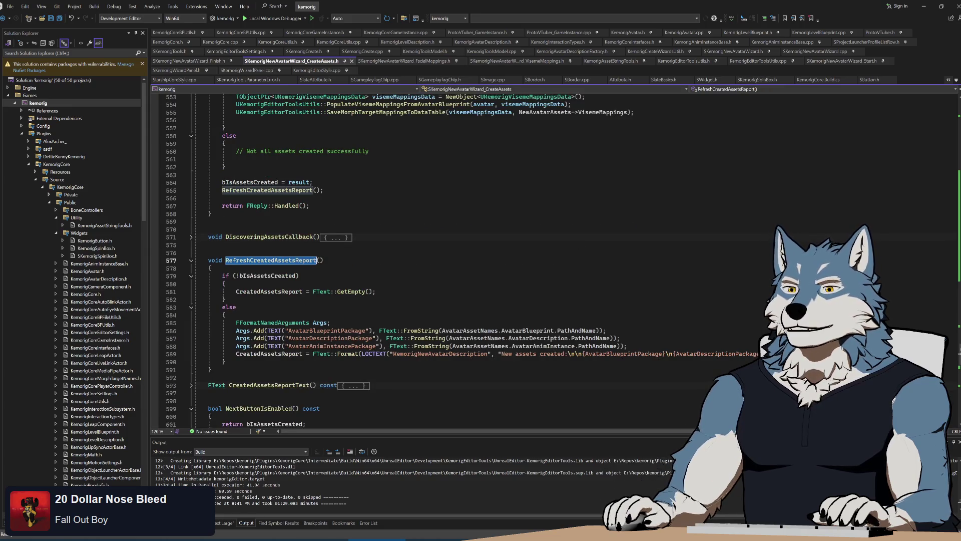
scroll(451, 260, "down", 3)
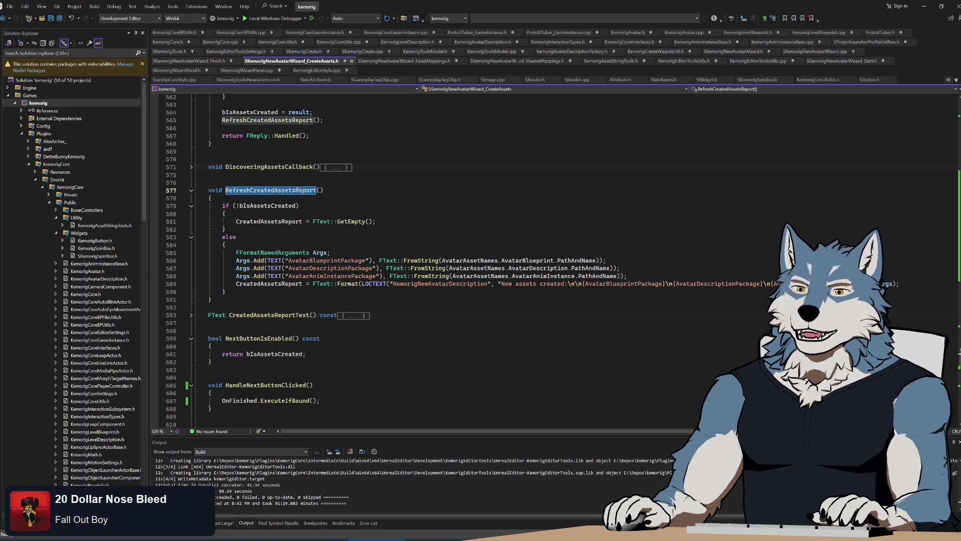
left_click(270, 222)
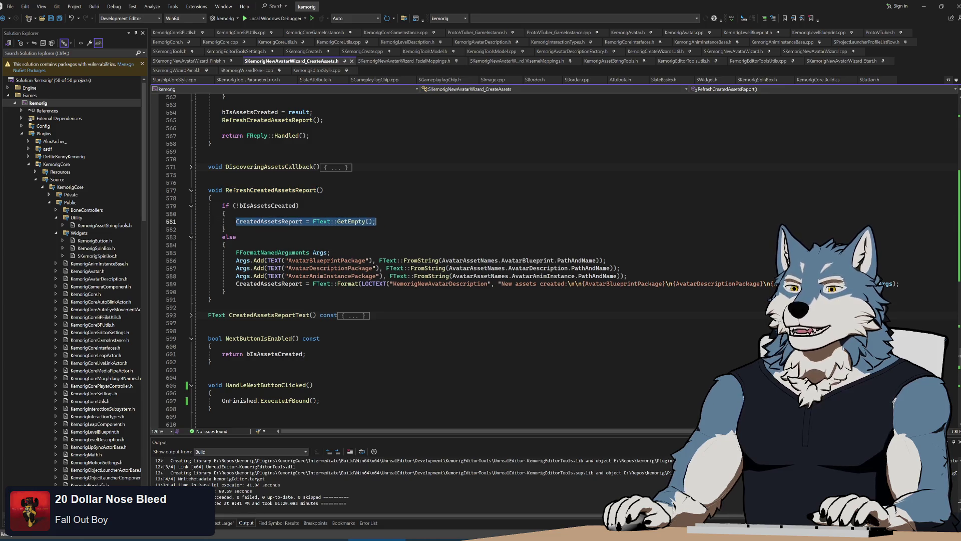
left_click(434, 276)
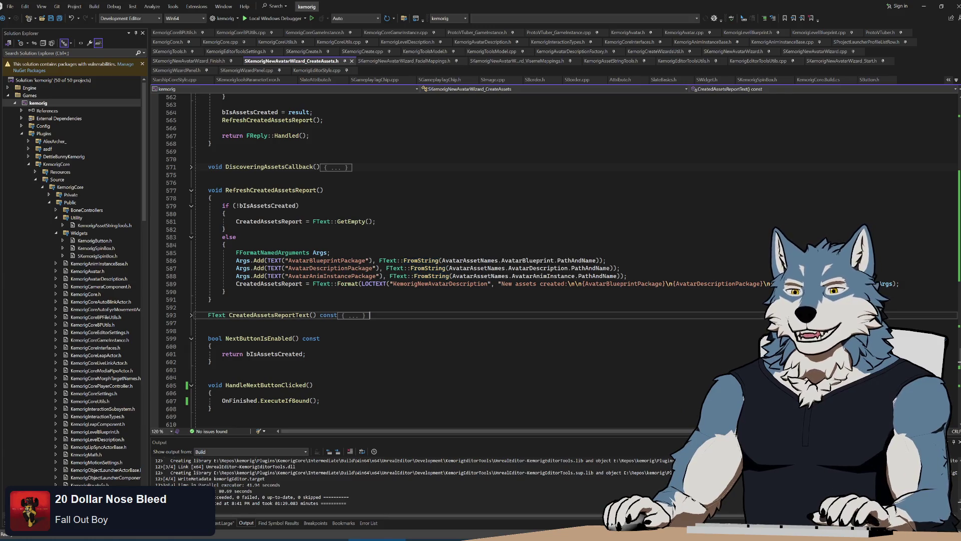
left_click(209, 331)
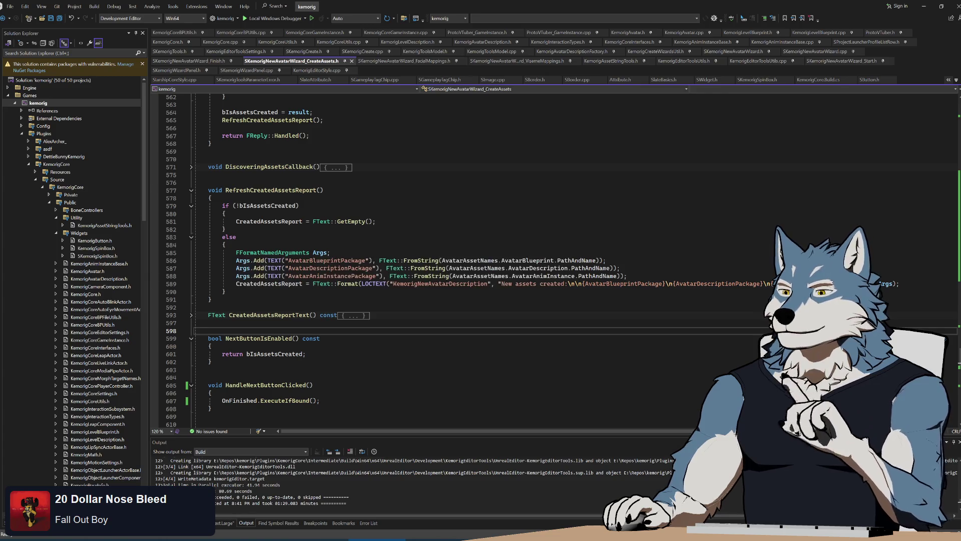
mouse_move(195, 292)
left_mouse_down()
mouse_move(200, 253)
mouse_move(290, 261)
mouse_move(196, 252)
left_mouse_up()
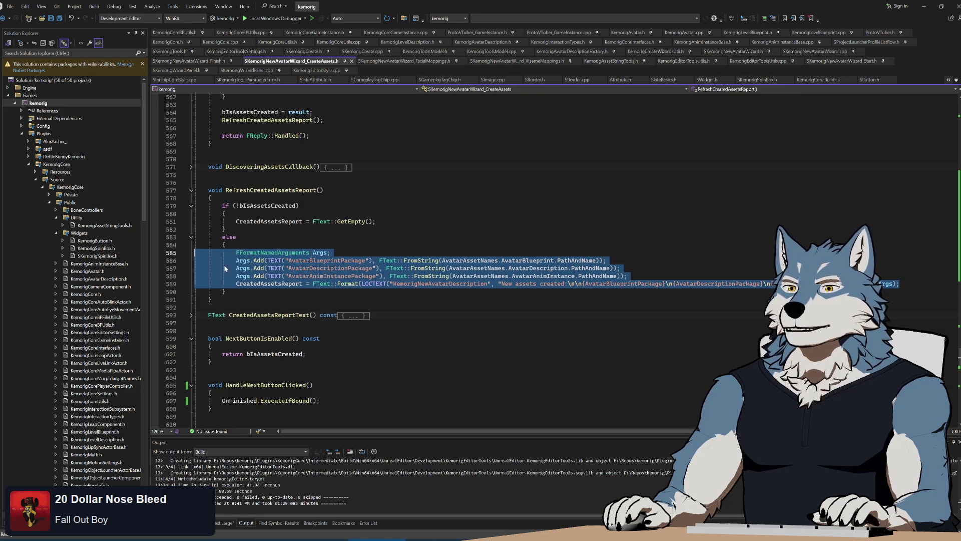
left_click(281, 270)
left_click(236, 253)
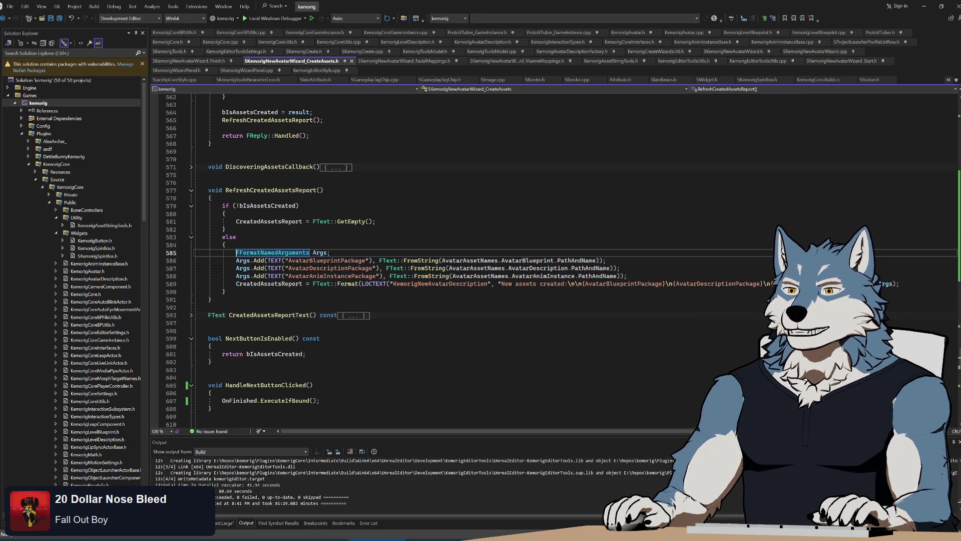